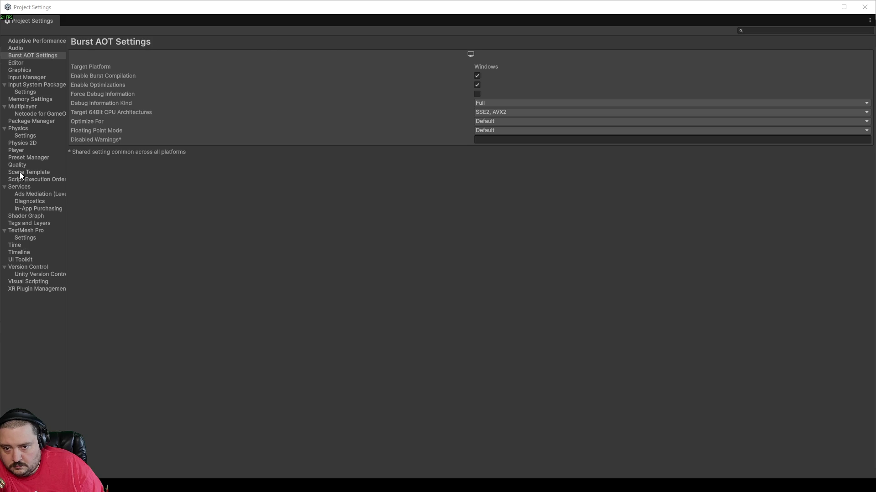
Check that the Player version reads 0.2.135, then view the seven changed files in GitHub Desktop
click(20, 153)
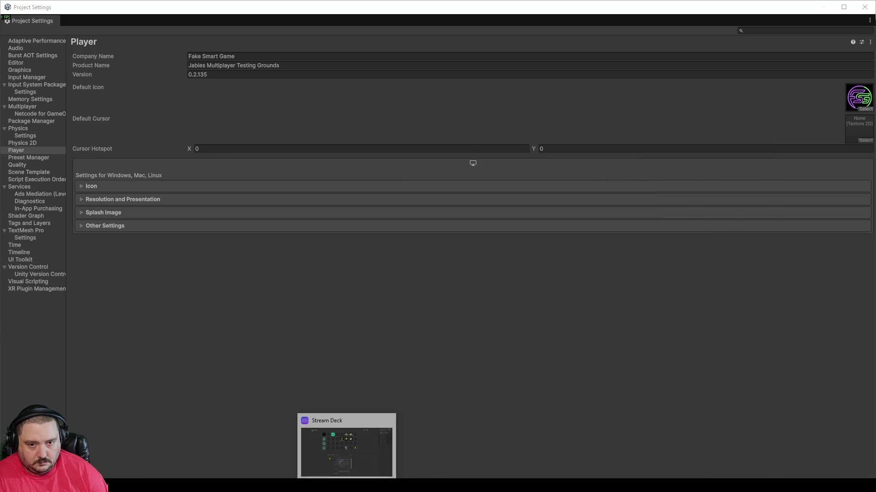
click(347, 444)
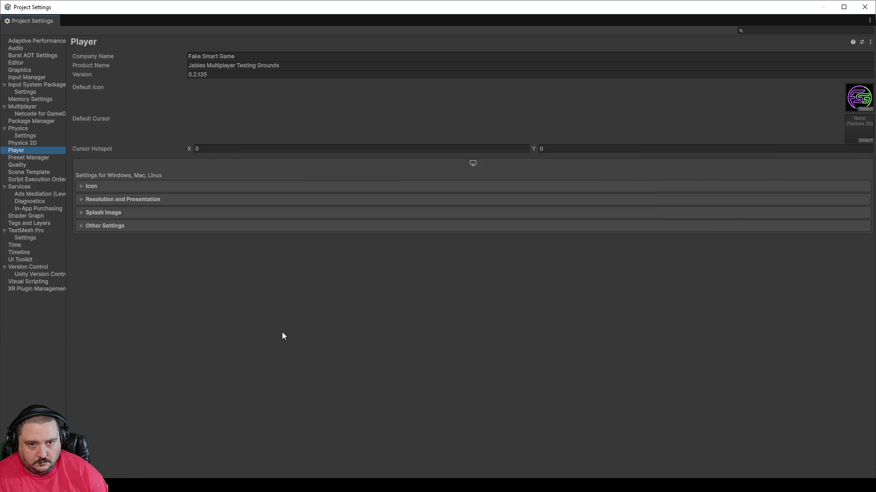
click(402, 480)
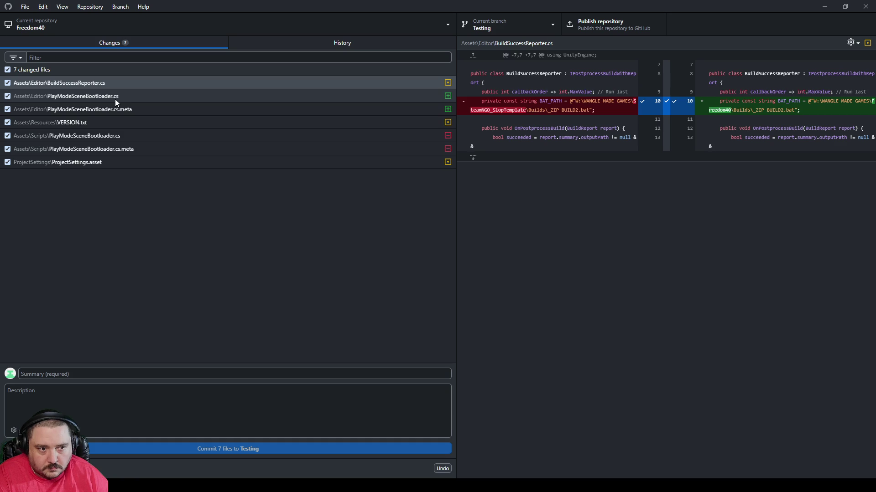
In Rider, look at VERSION.txt, then scroll through the VersionPopupWindow.cs script
key(alt+Tab)
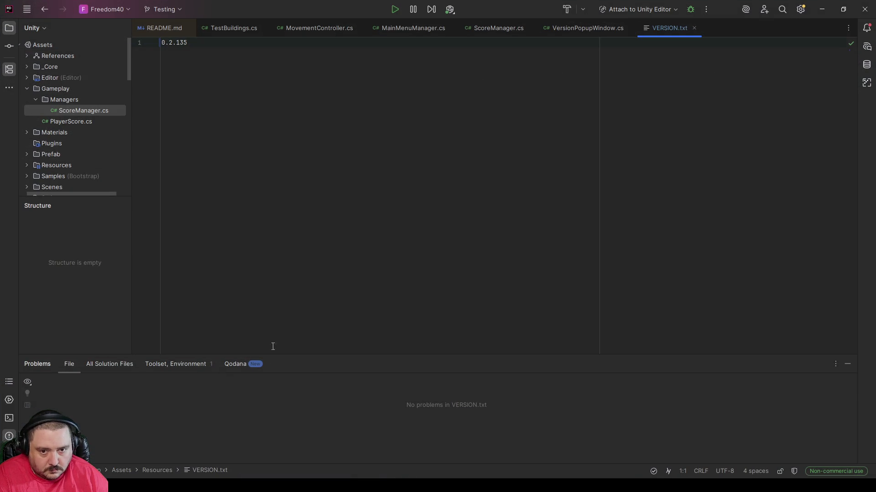
click(565, 26)
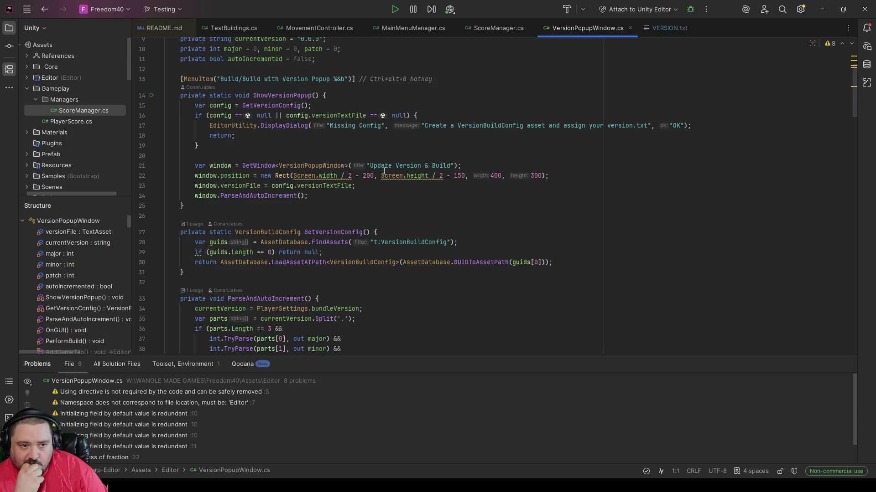
scroll(335, 113, up, 3)
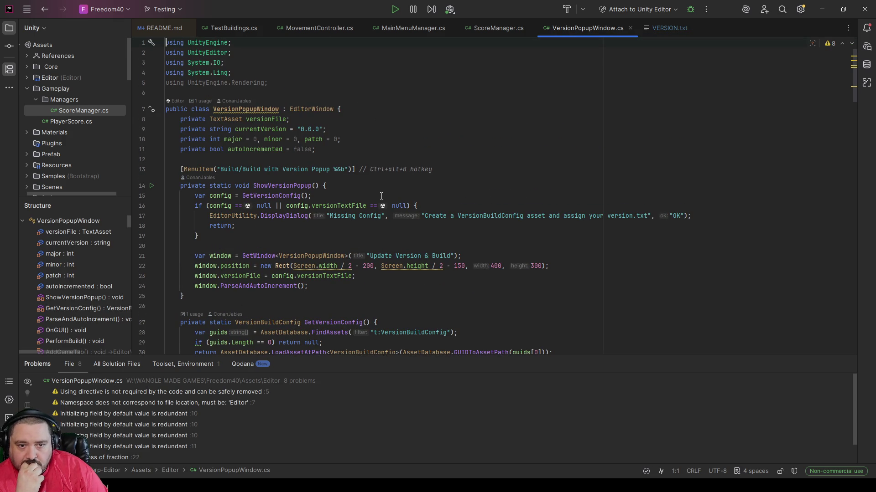
scroll(378, 199, down, 6)
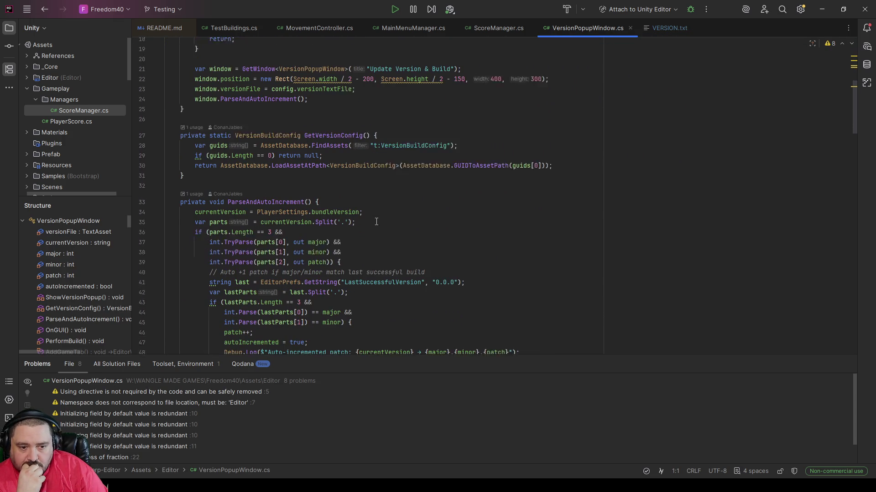
scroll(377, 222, down, 9)
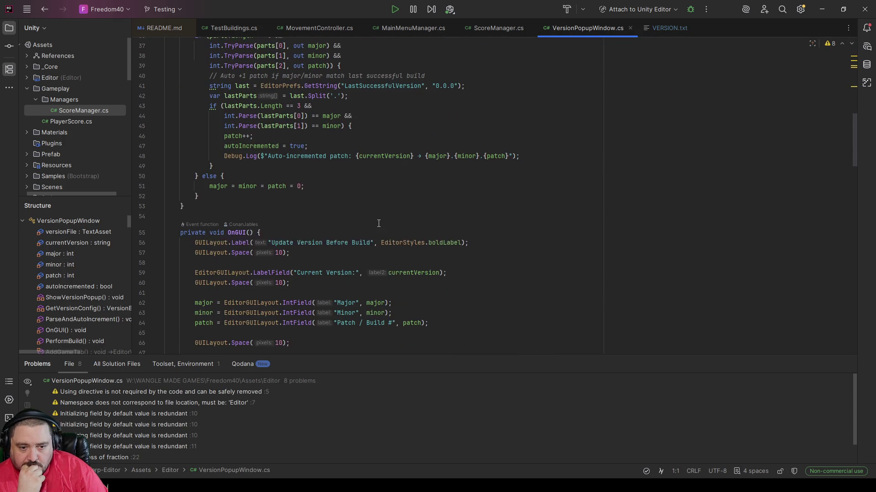
scroll(406, 193, down, 4)
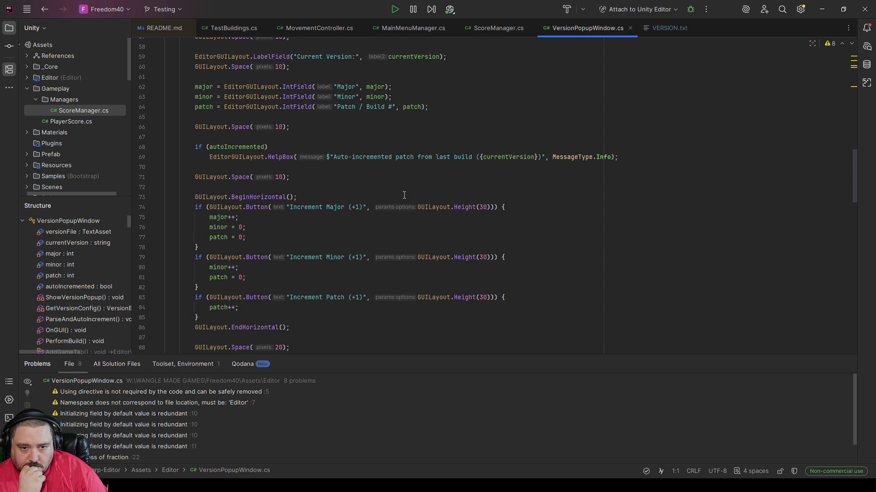
scroll(404, 195, down, 8)
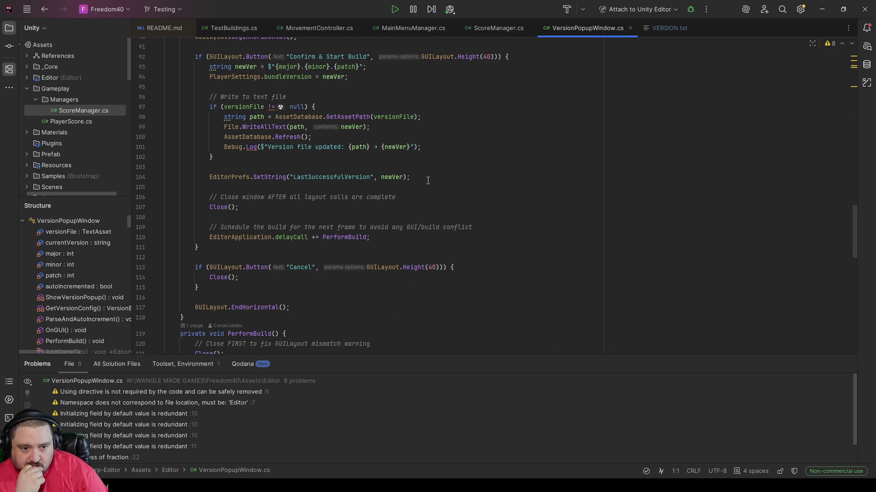
scroll(428, 181, down, 5)
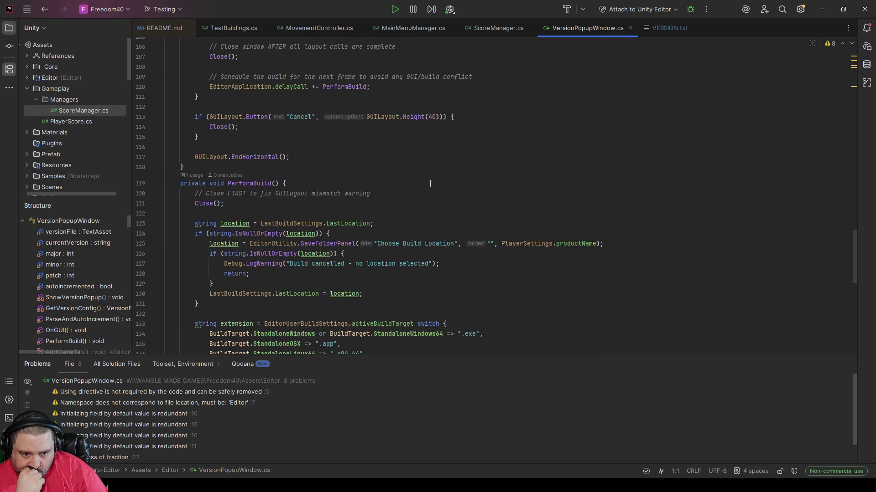
scroll(430, 184, down, 10)
scroll(430, 184, down, 4)
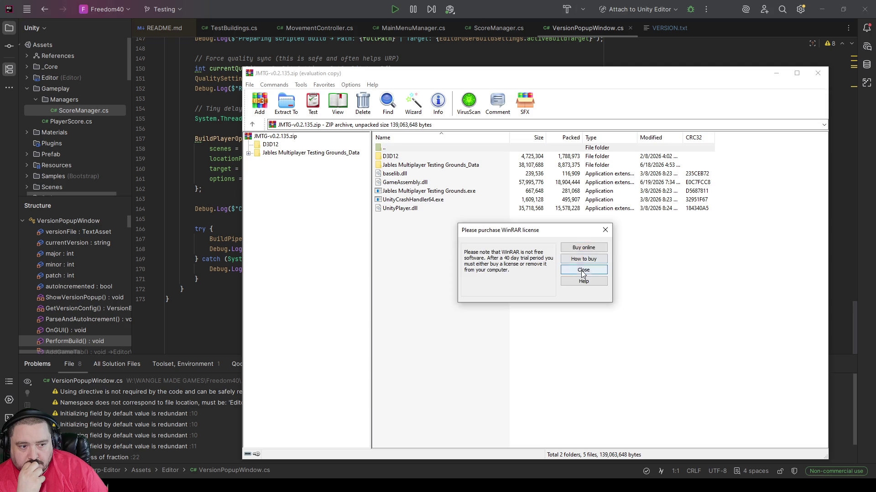
Close the WinRAR licence reminder and open the archive's Jables Multiplayer Testing Grounds_Data folder
click(582, 270)
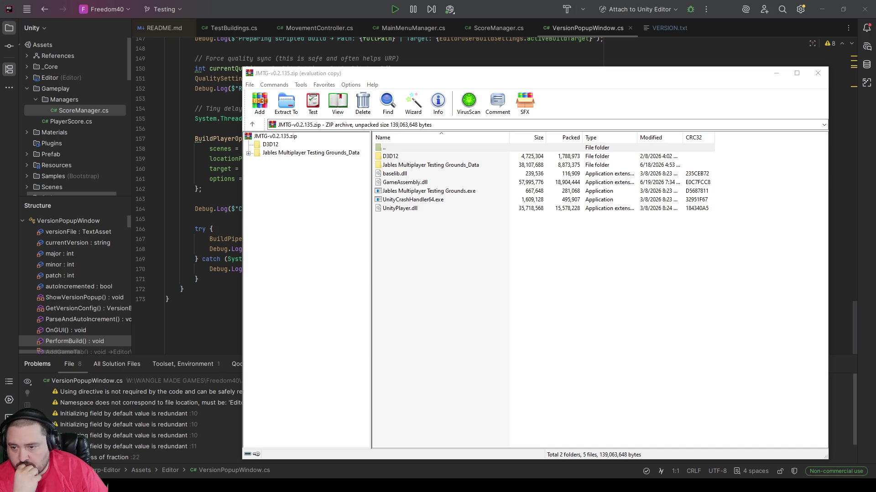
click(28, 220)
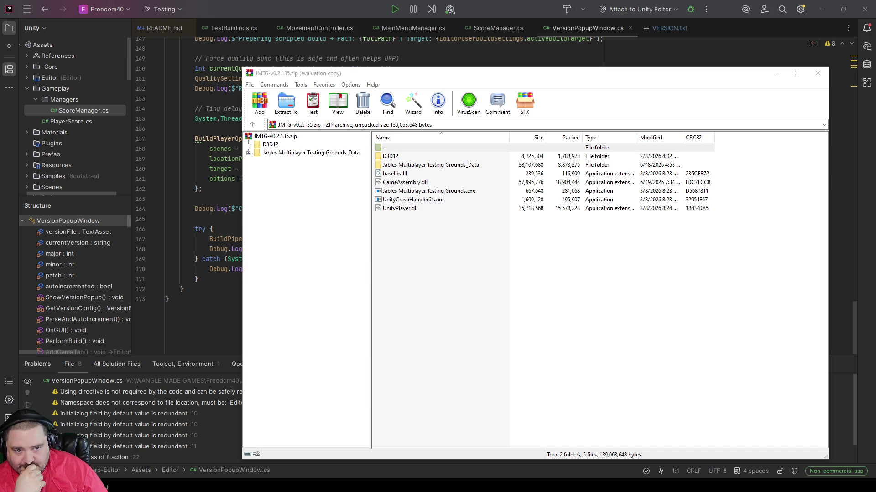
double_click(412, 167)
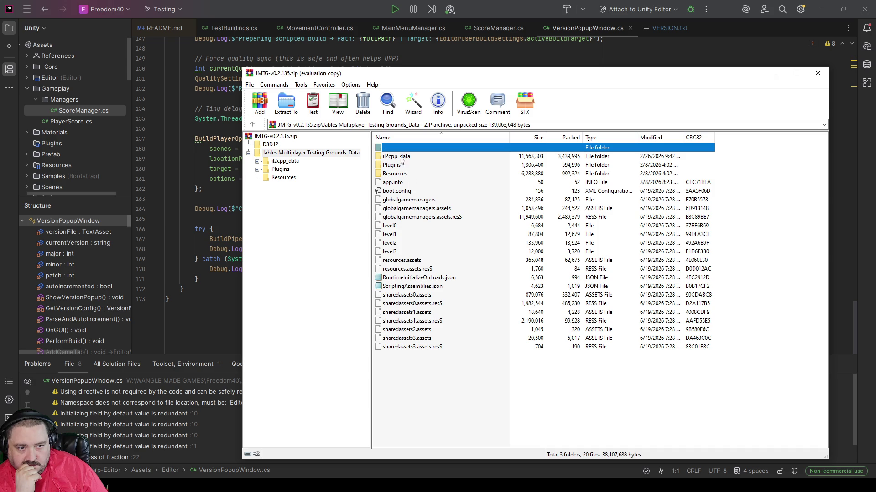
Browse the Data folder's Resources, Plugins/x86_64 and il2cpp_data (Metadata, Resources) subfolders
double_click(394, 174)
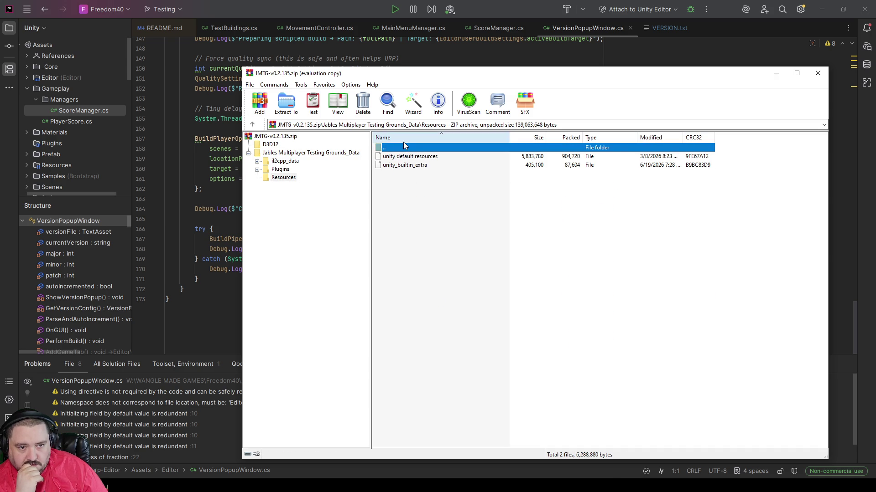
double_click(388, 149)
double_click(392, 170)
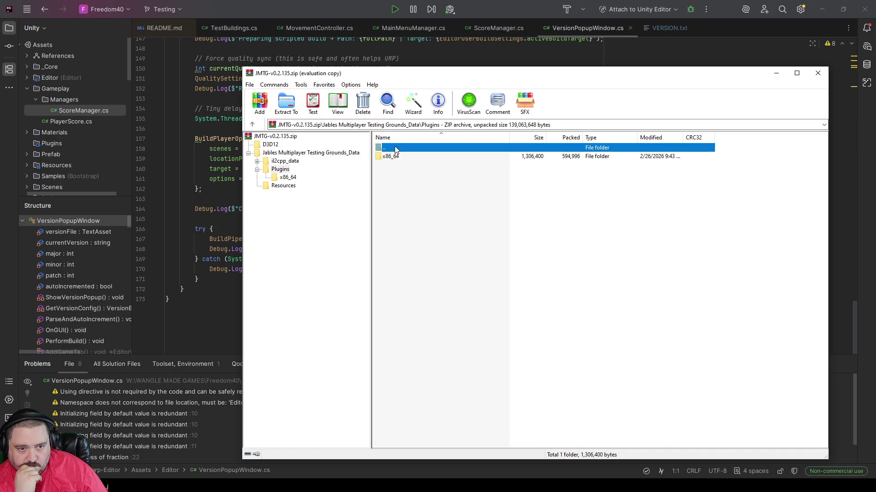
double_click(390, 156)
double_click(391, 147)
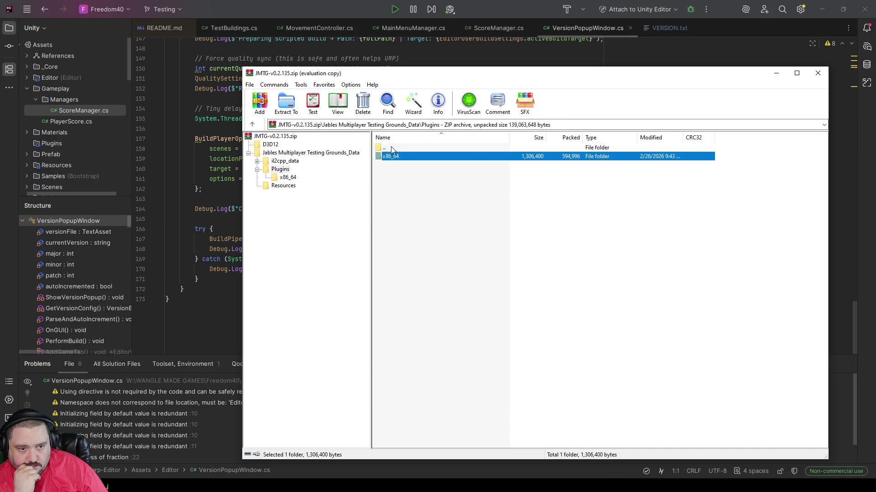
double_click(390, 147)
double_click(396, 157)
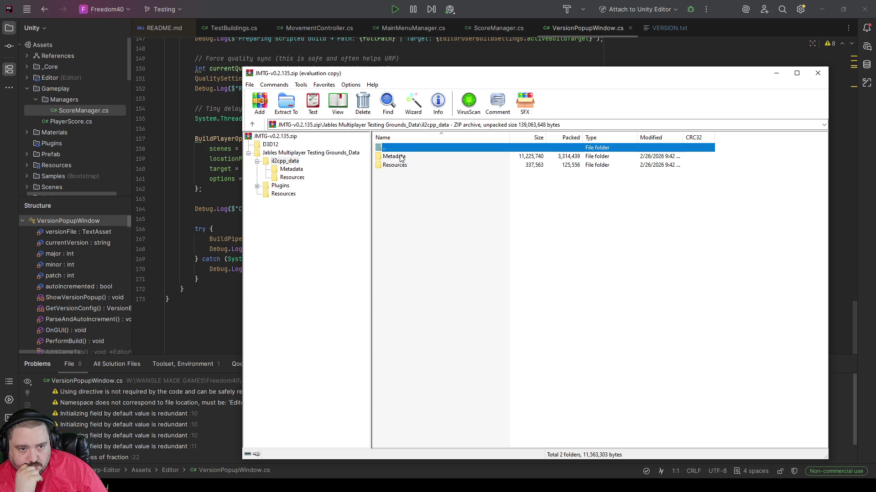
double_click(402, 157)
double_click(393, 149)
double_click(395, 157)
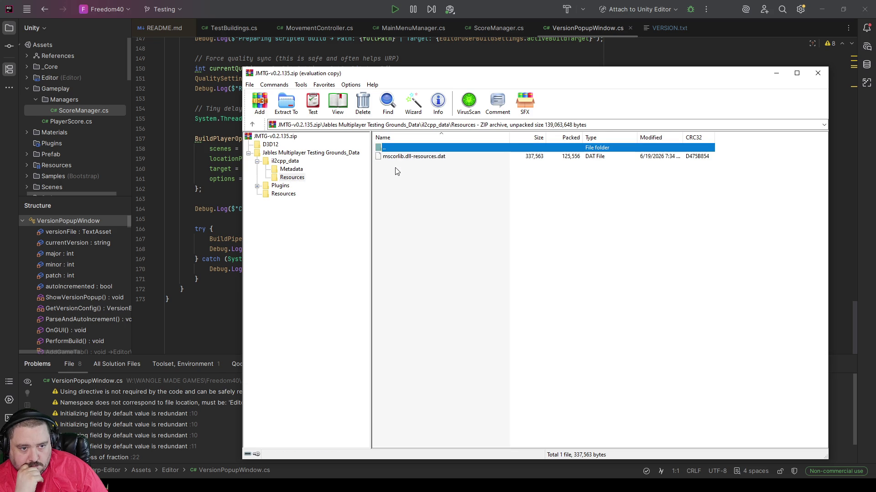
double_click(393, 147)
double_click(393, 148)
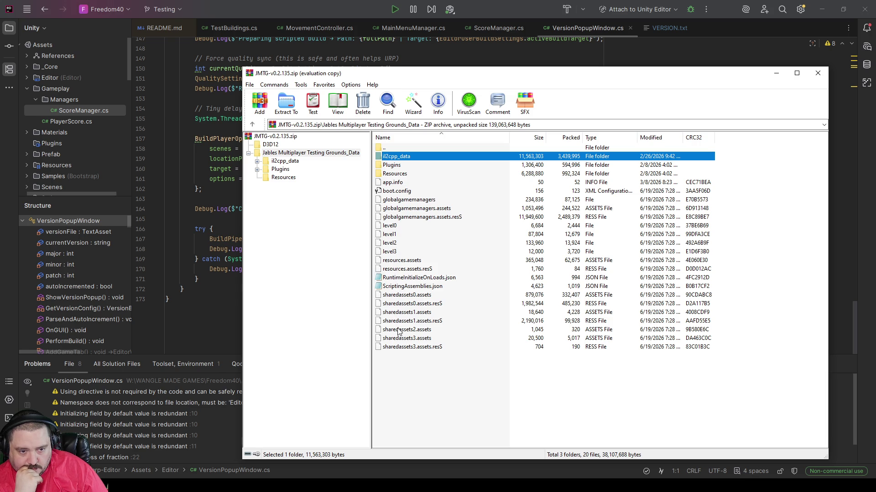
double_click(401, 147)
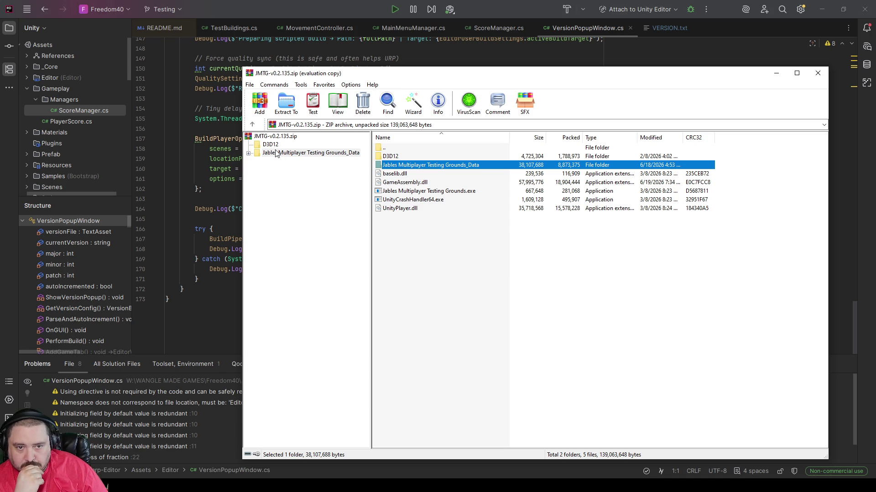
Check the D3D12 folder contents, then bring up Extract To for the whole archive
double_click(396, 155)
click(292, 177)
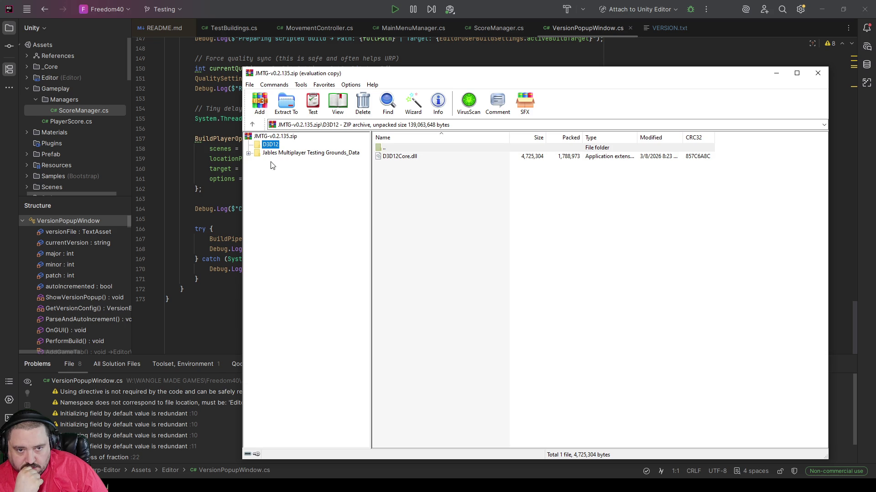
click(275, 136)
click(289, 109)
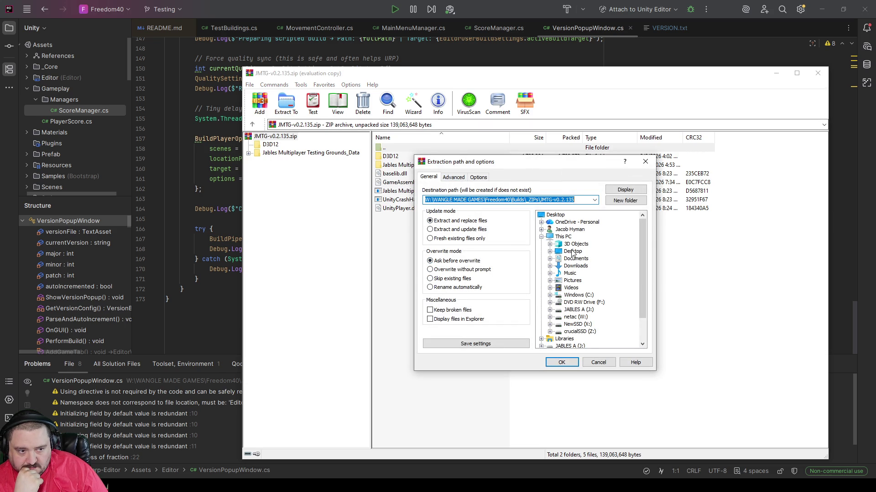
Extract the JMTG-v0.2.135.zip archive to the Desktop and minimize WinRAR
click(572, 252)
click(574, 363)
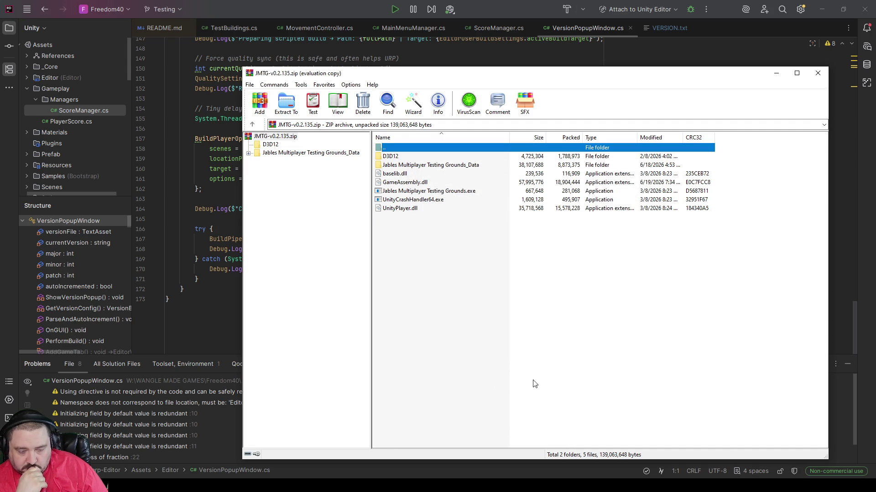
click(775, 74)
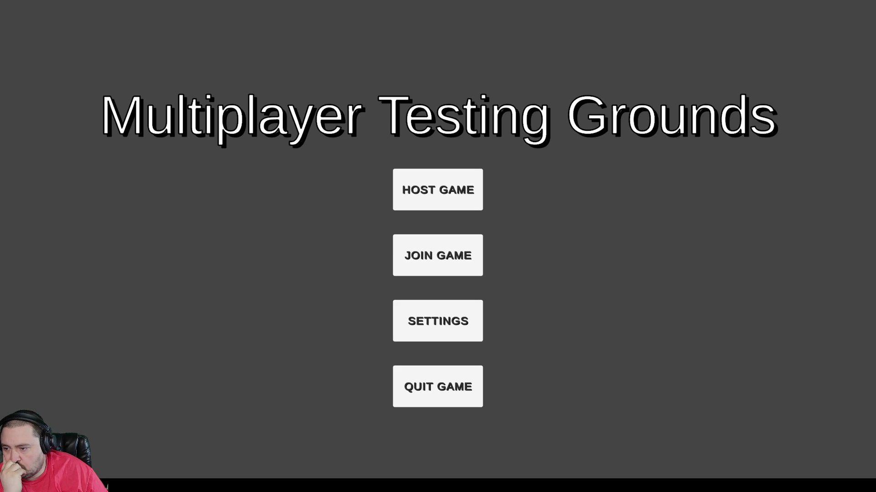
Host a game, create the lobby, ready up the player and start the match
click(439, 187)
click(480, 313)
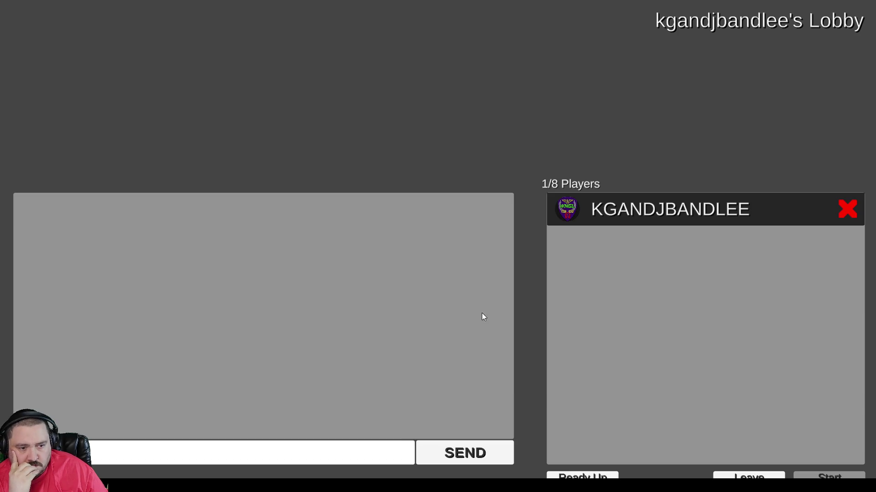
click(577, 476)
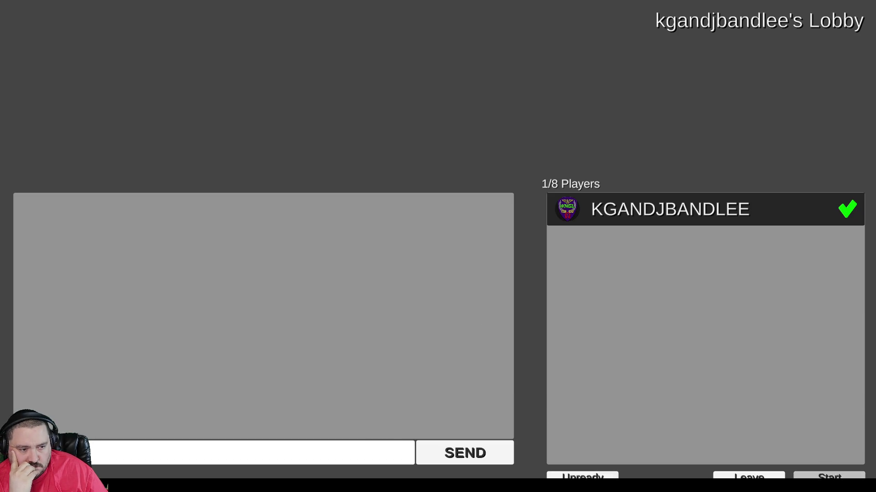
click(829, 477)
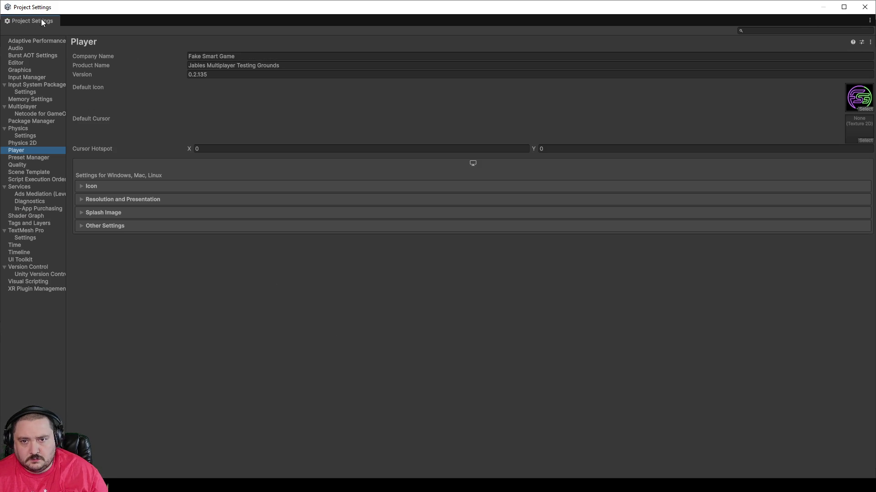
Restore the Project Settings window from full screen and close it
drag(277, 11, 269, 102)
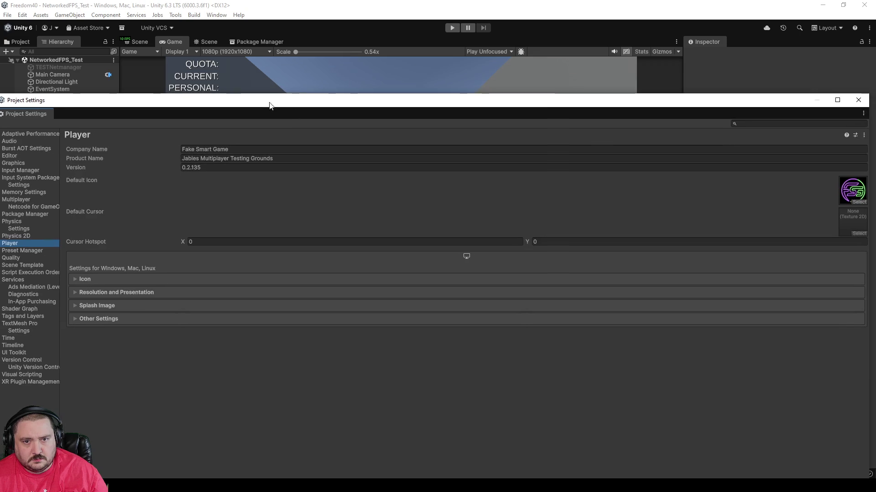
click(862, 97)
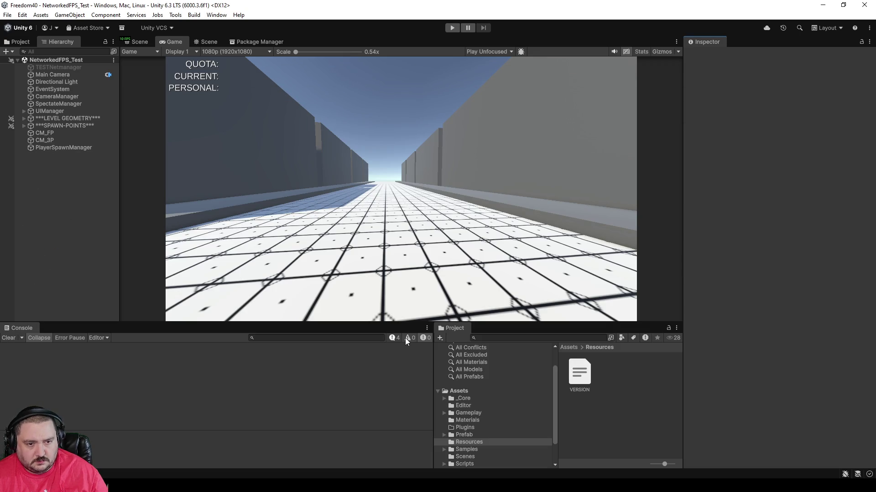
Open Assets/Editor, enlarge the project browser, and shrink its icons to a name list
click(66, 198)
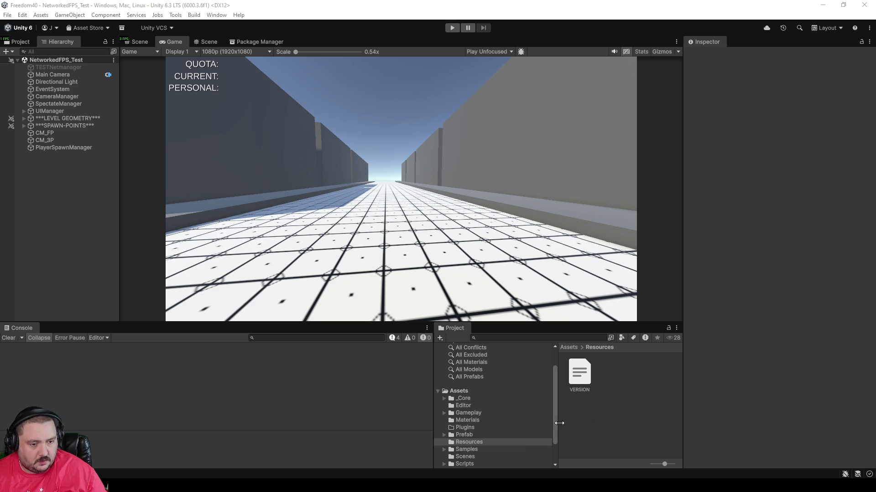
click(473, 406)
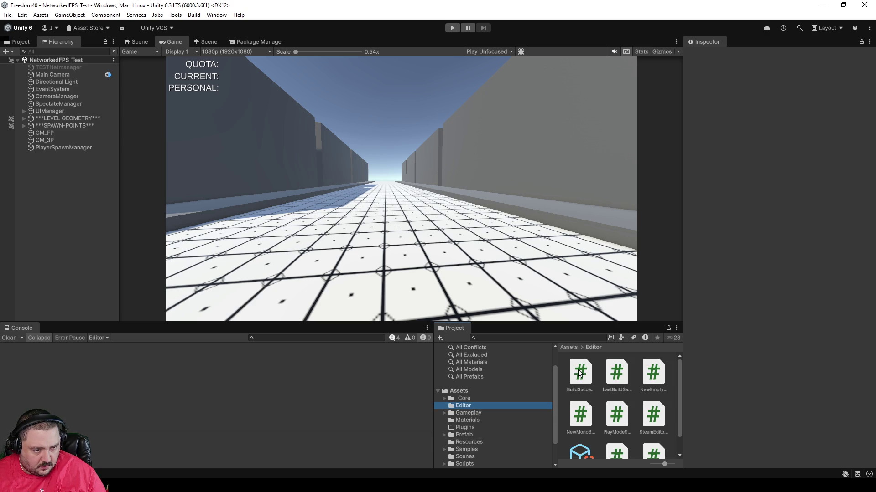
mouse_move(440, 323)
mouse_down()
mouse_move(439, 259)
mouse_move(362, 288)
mouse_up()
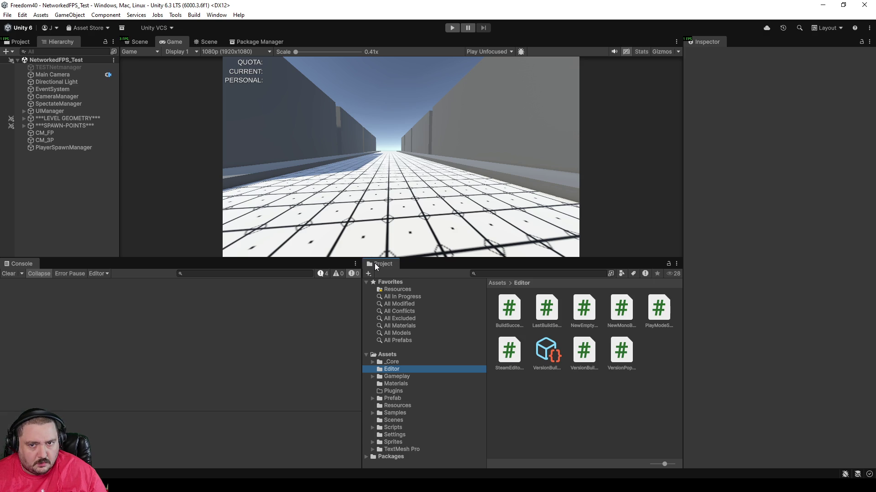
click(567, 409)
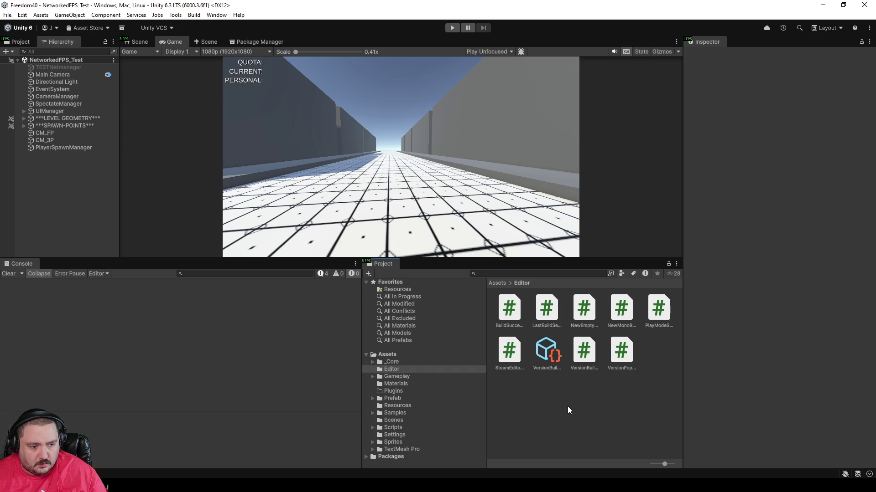
mouse_move(665, 464)
mouse_down()
mouse_move(675, 462)
mouse_move(643, 463)
mouse_up()
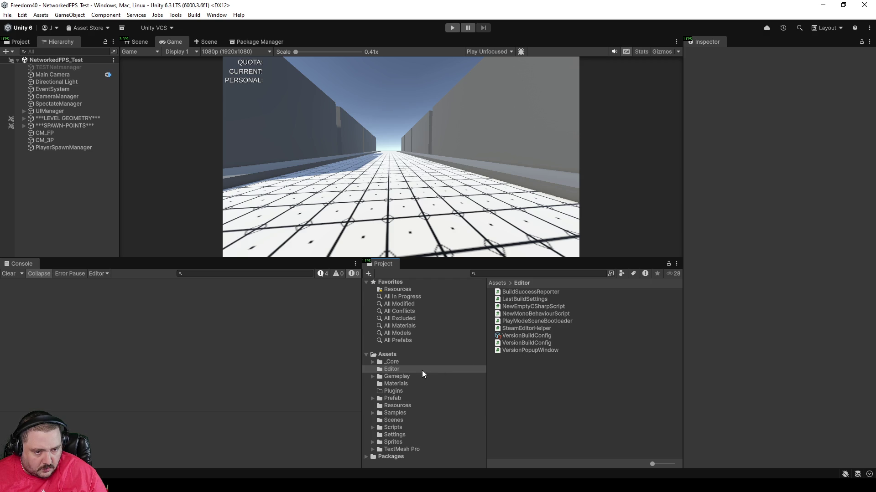
click(537, 349)
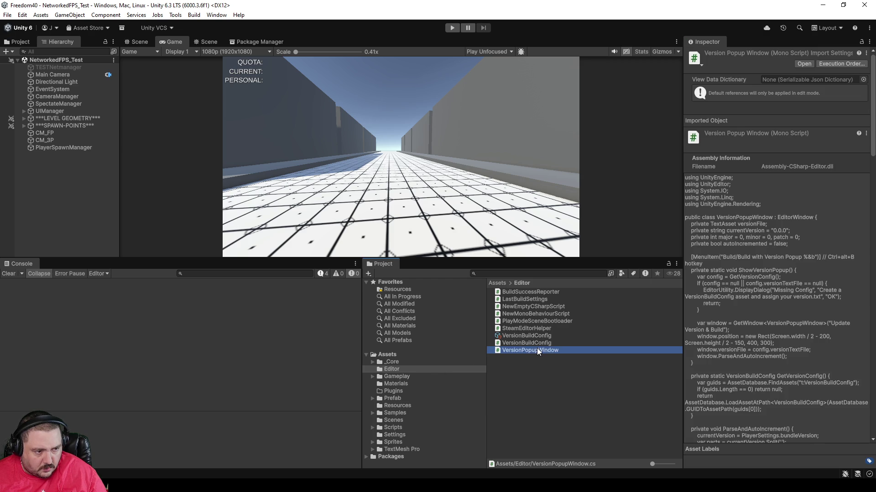
click(512, 388)
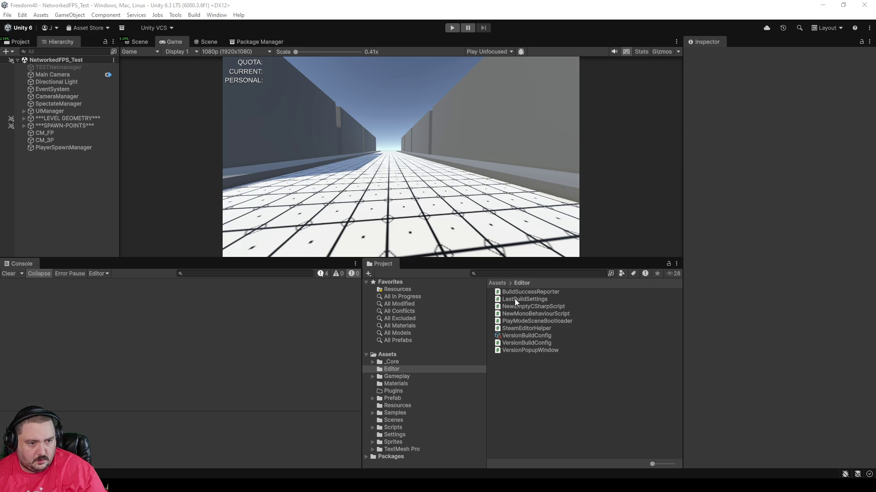
click(515, 342)
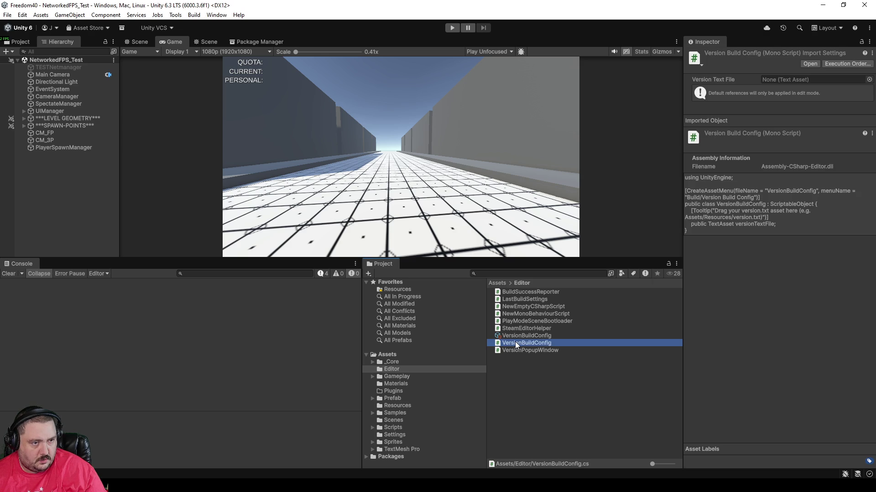
click(516, 339)
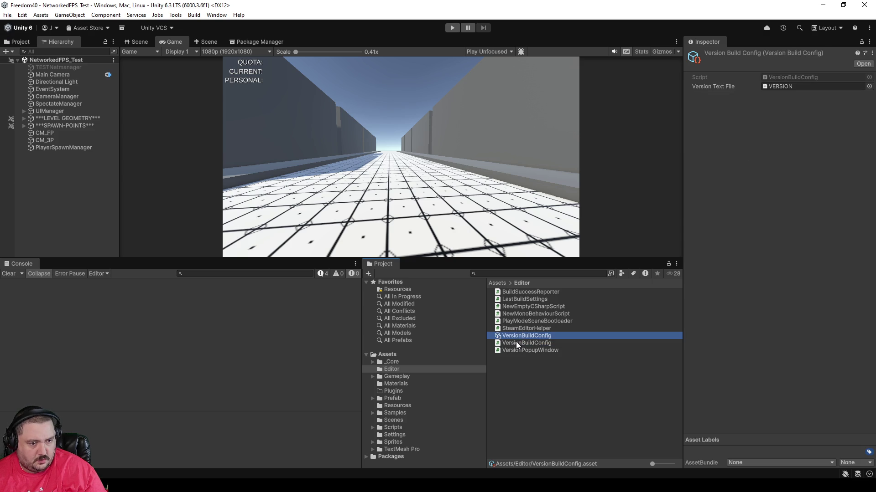
click(516, 343)
click(518, 336)
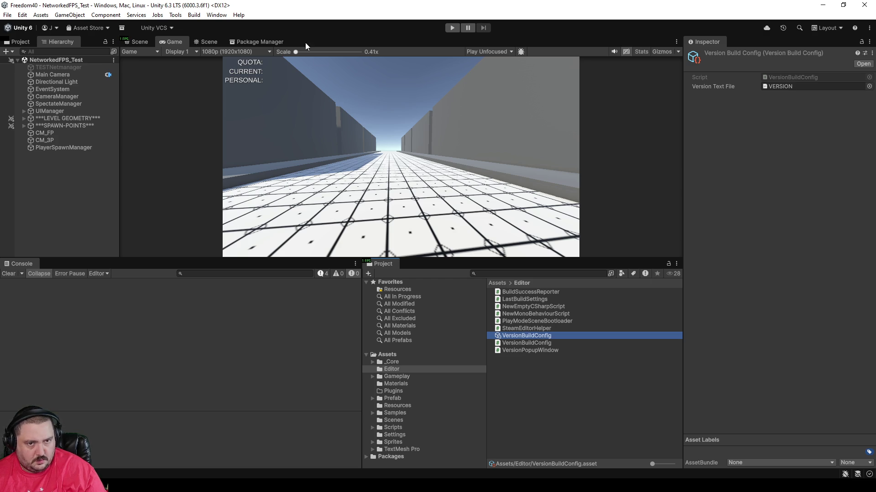
click(195, 17)
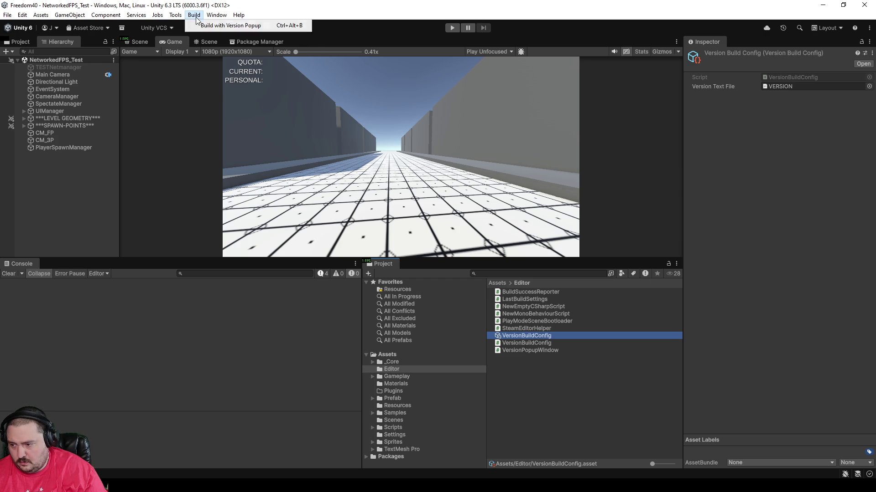
mouse_move(217, 15)
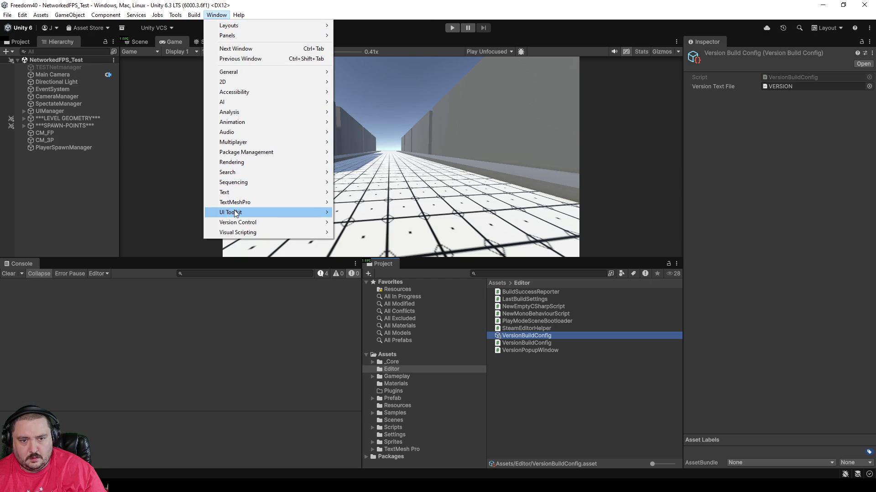
mouse_move(192, 15)
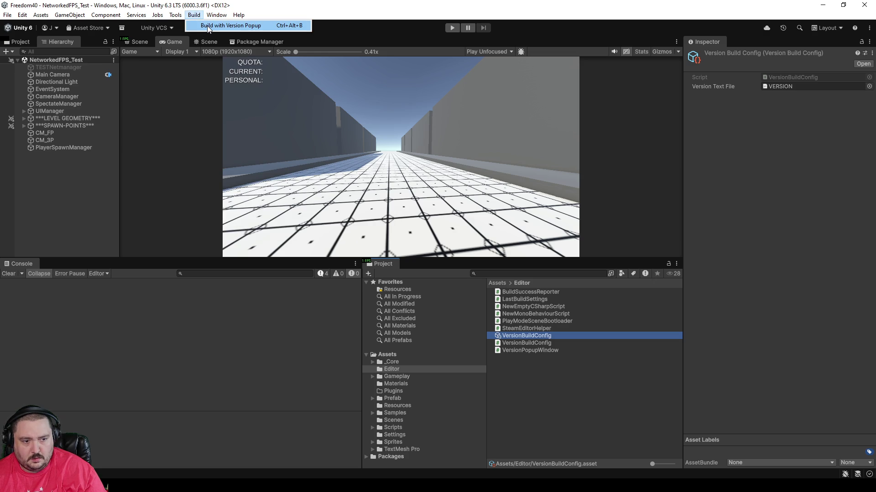
click(541, 379)
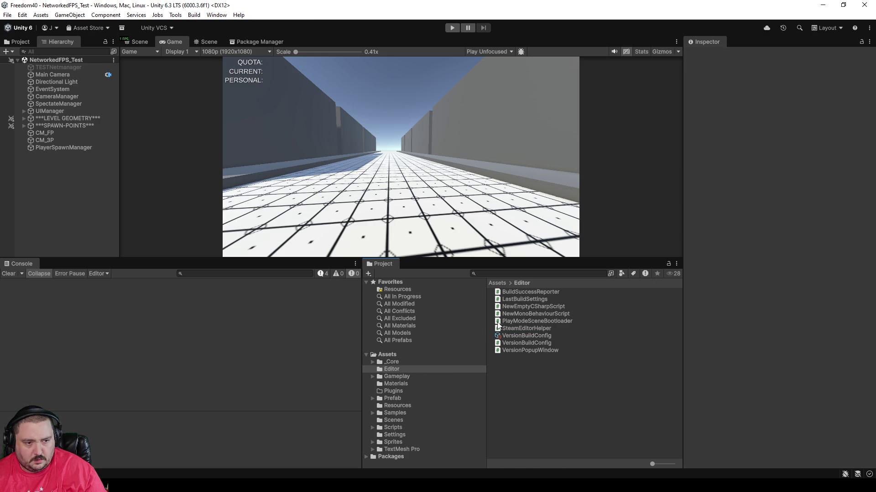
text(build)
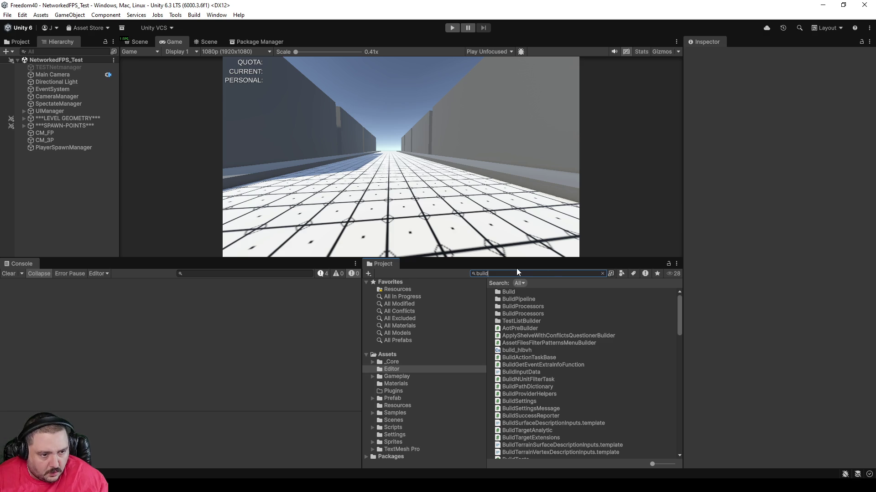
Search the project's own assets for 'build' in a widened project browser
click(386, 355)
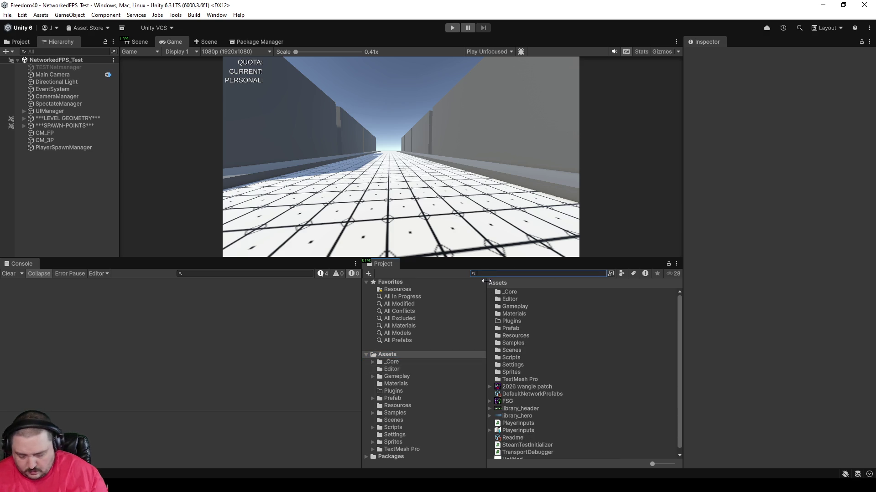
text(build)
drag(363, 304, 217, 316)
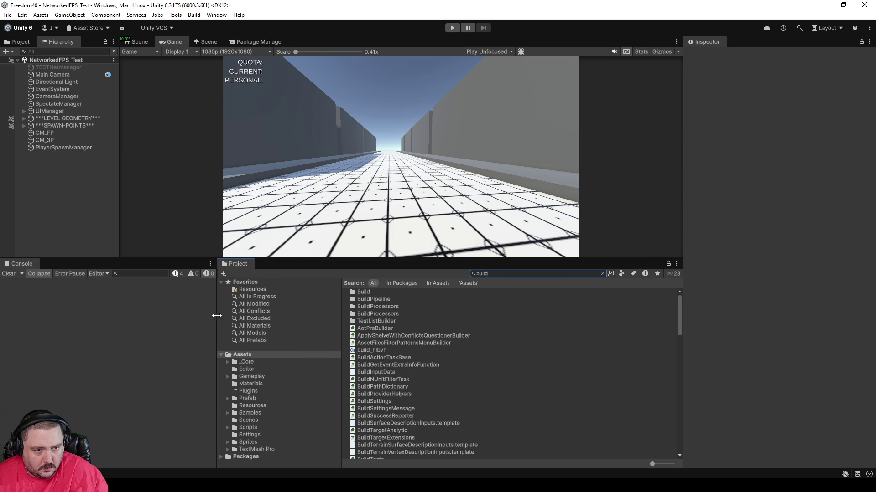
click(439, 284)
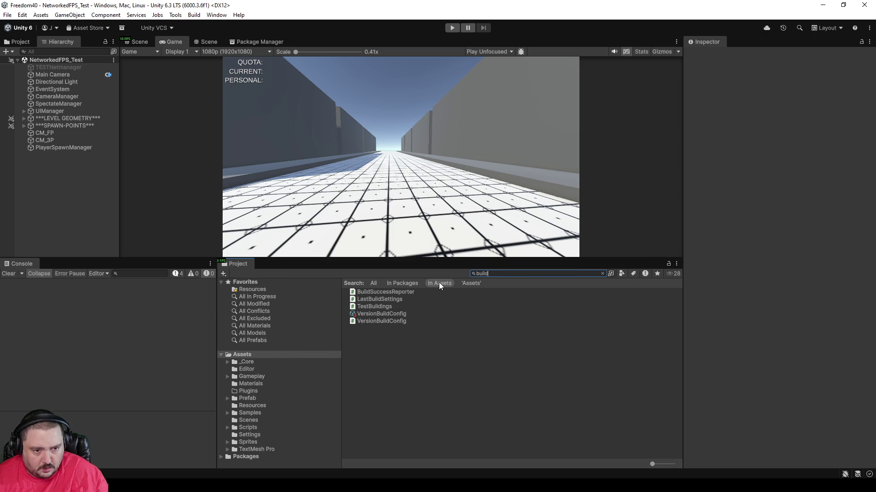
Preview VersionBuildConfig, LastBuildSettings and BuildSuccessReporter, then open VersionPopupWindow from Assets/Editor in Rider
click(372, 321)
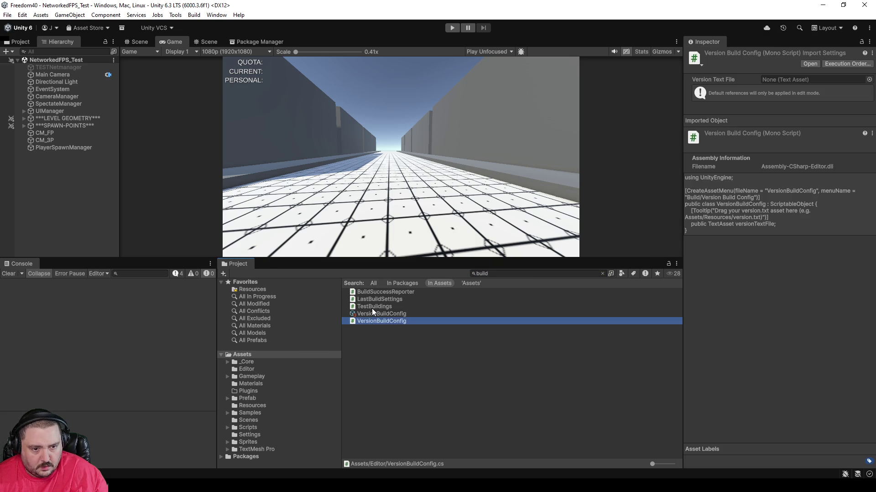
click(374, 300)
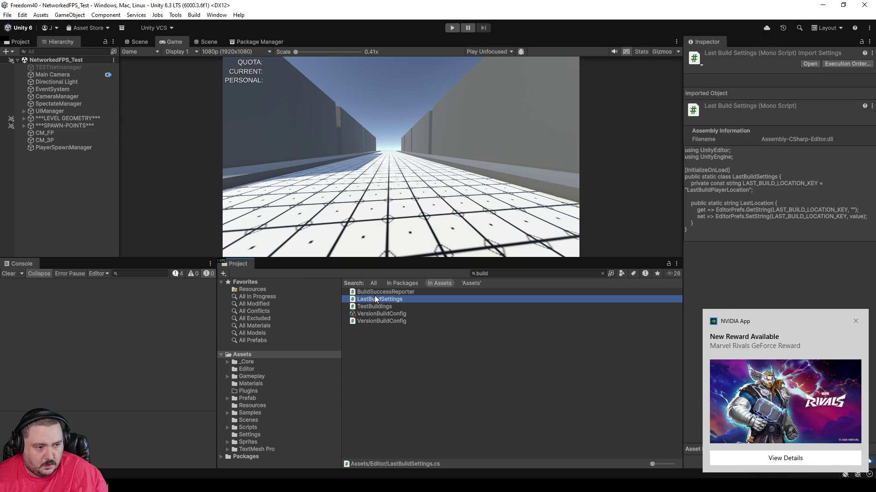
click(375, 292)
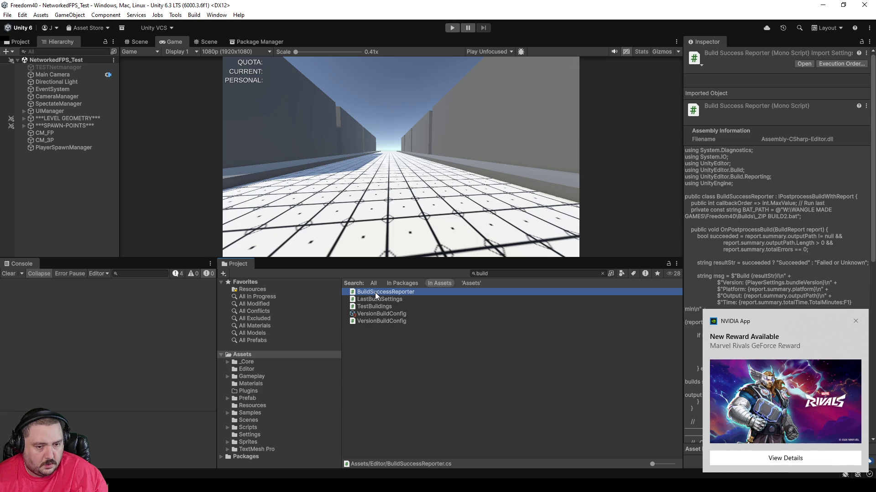
click(242, 370)
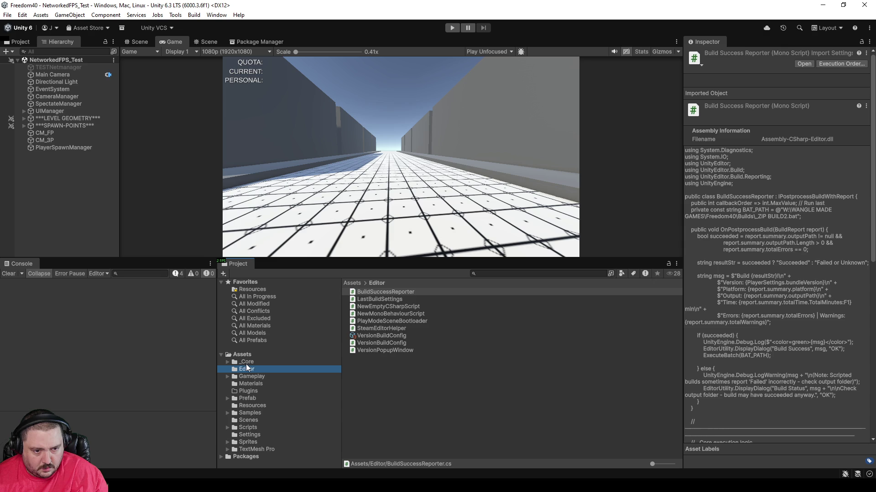
click(371, 350)
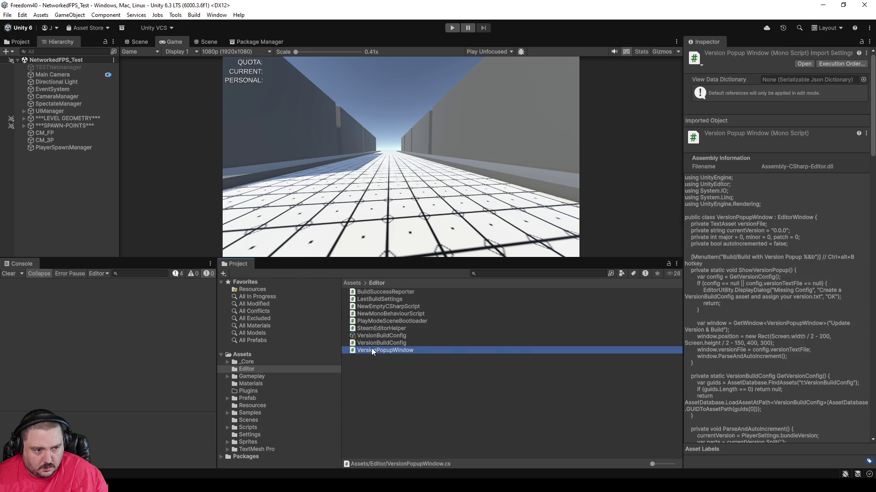
double_click(371, 350)
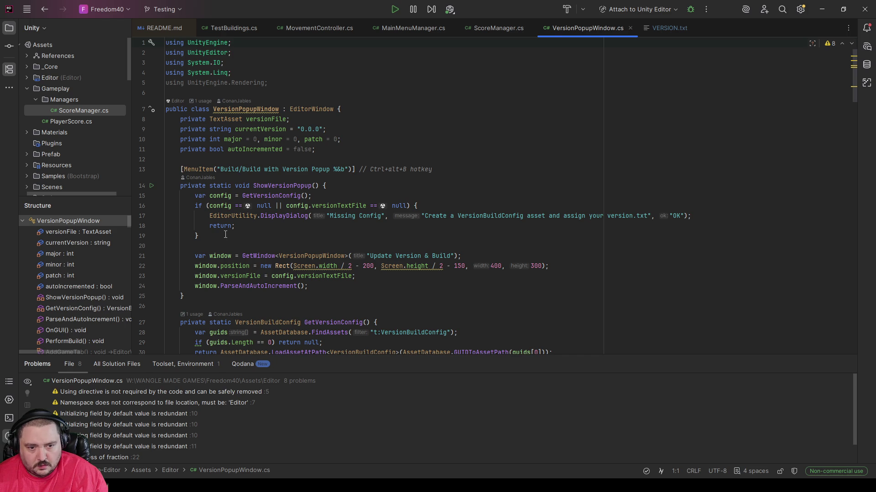
scroll(352, 235, down, 2)
scroll(352, 235, down, 5)
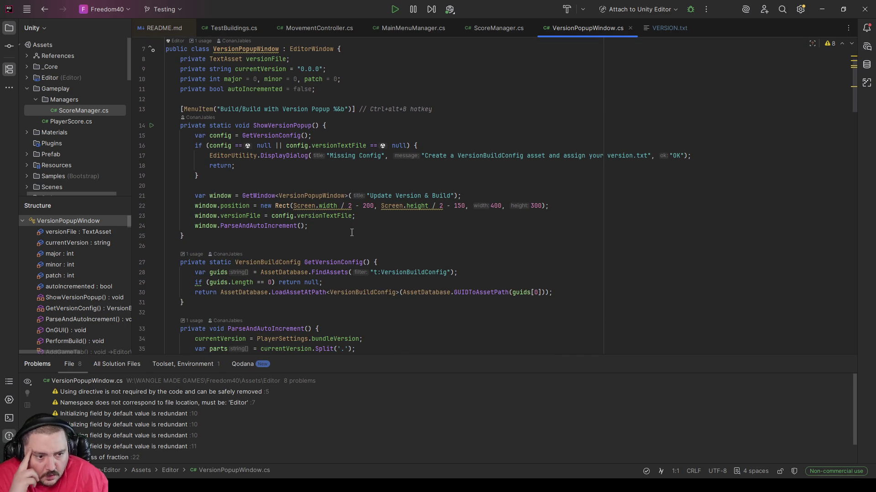
scroll(502, 237, down, 9)
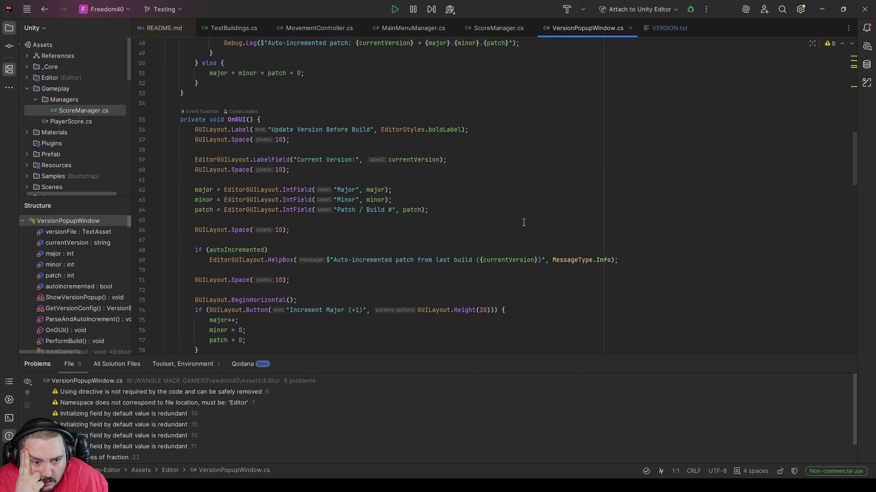
scroll(523, 219, down, 7)
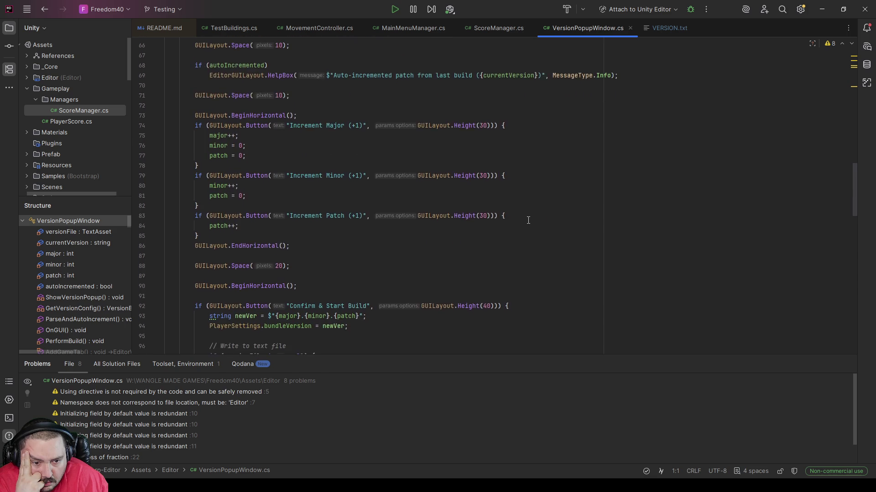
scroll(530, 222, down, 4)
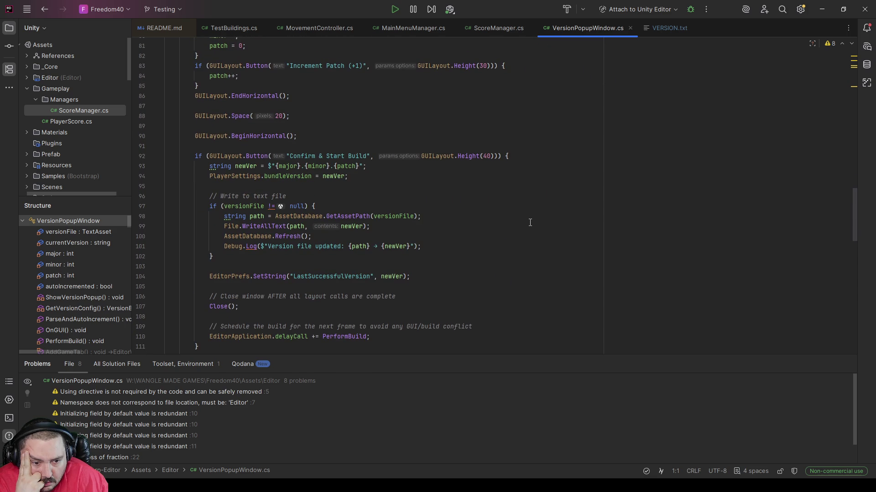
scroll(530, 223, down, 8)
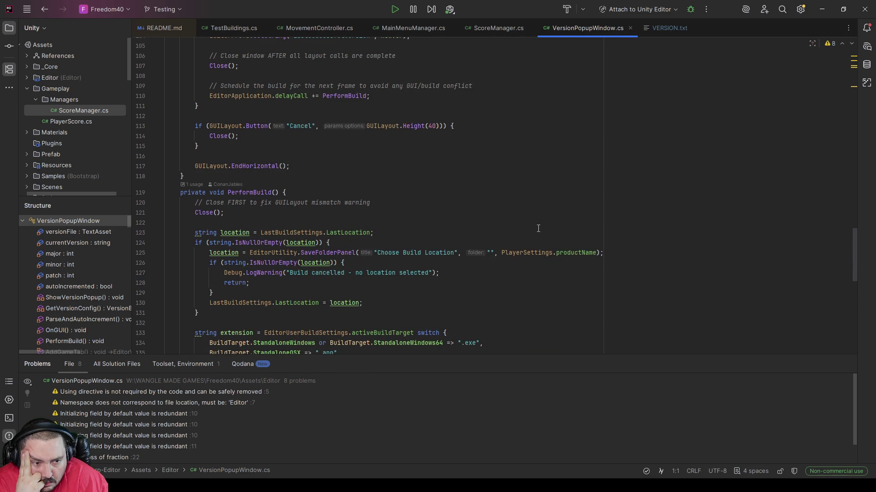
scroll(538, 229, down, 4)
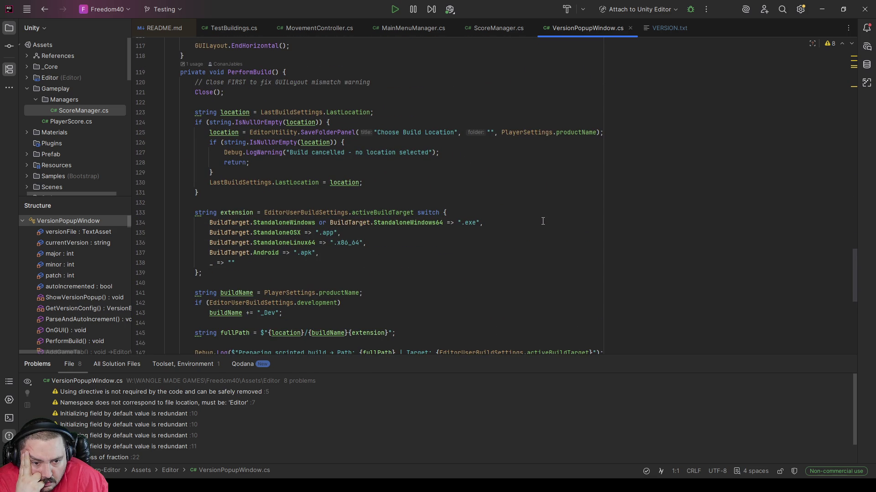
scroll(542, 221, down, 5)
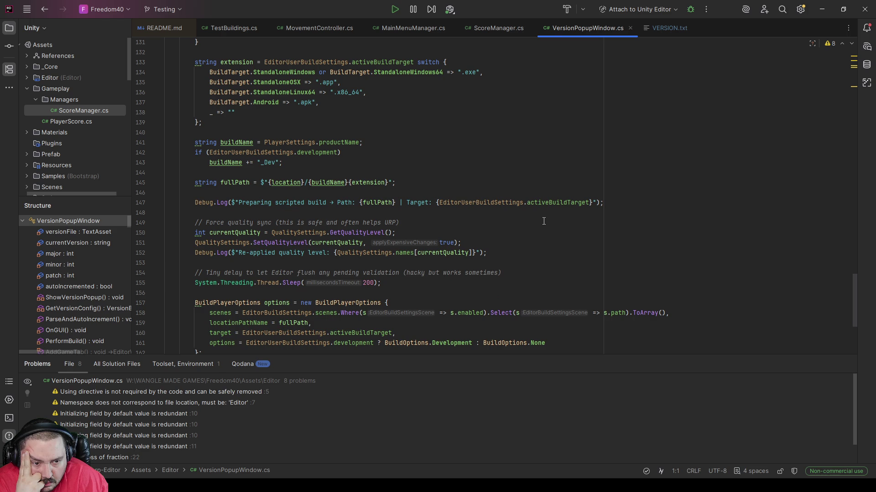
scroll(543, 221, down, 7)
scroll(550, 224, up, 7)
scroll(550, 224, up, 9)
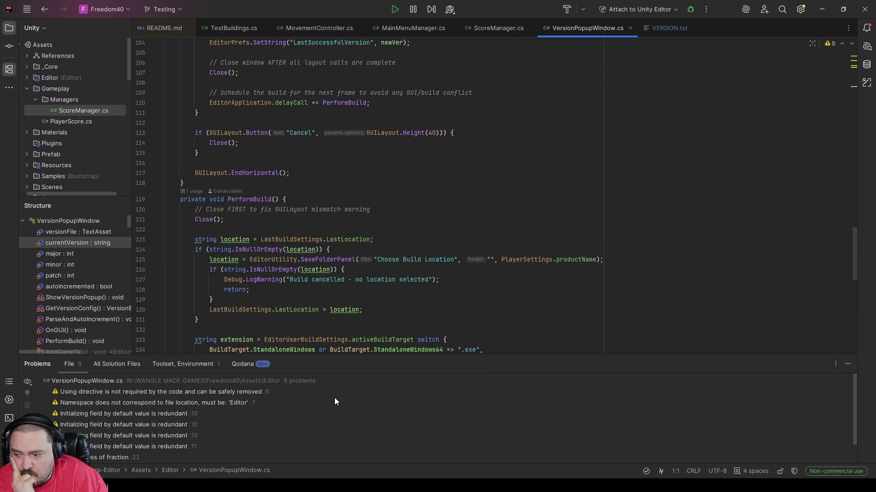
Run Build with Version Popup, confirm version 0.2.136, and dismiss the Build Success report
click(433, 486)
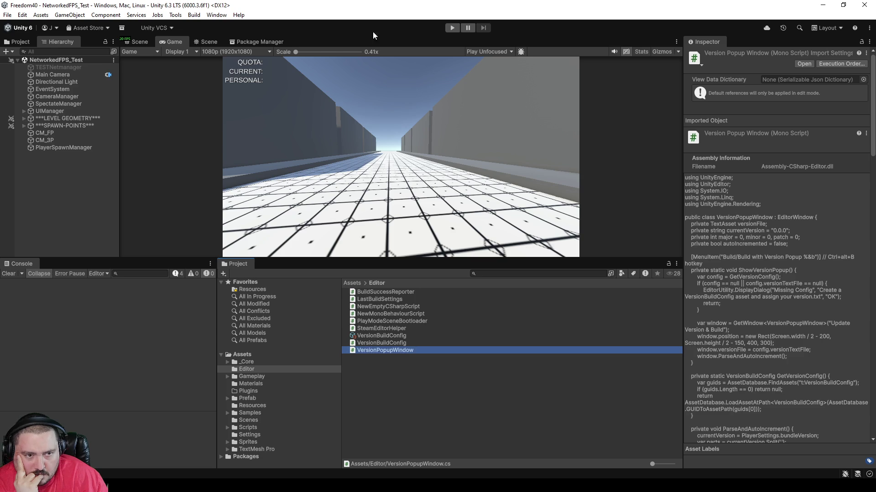
click(206, 16)
click(209, 28)
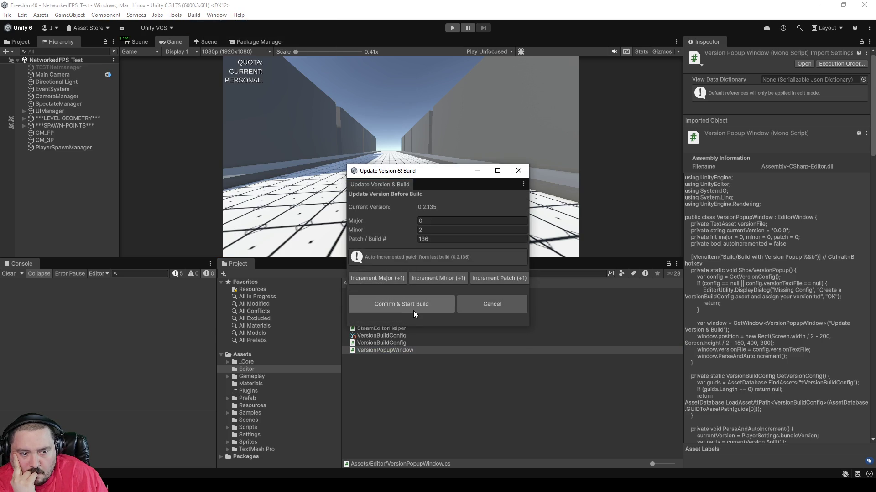
click(416, 308)
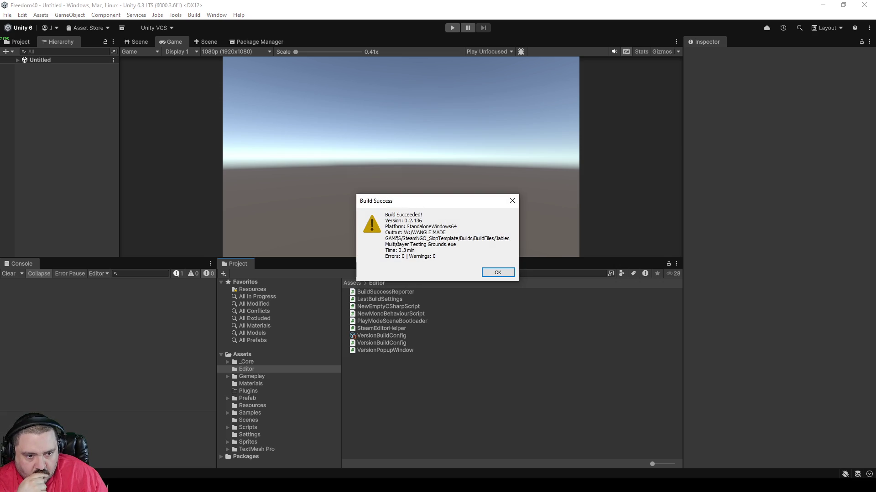
click(499, 273)
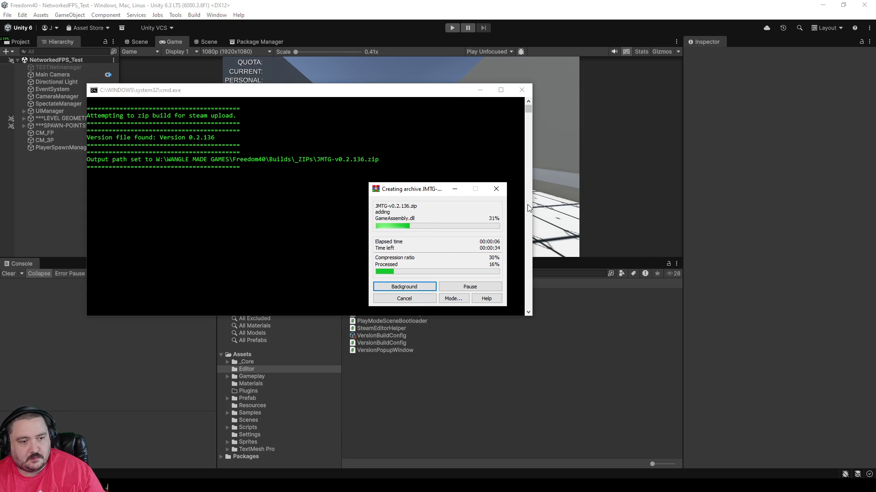
click(506, 426)
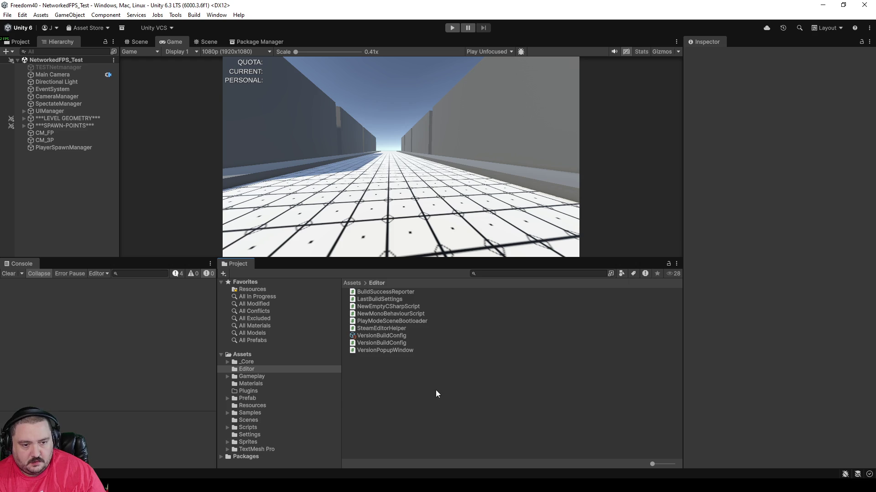
click(382, 337)
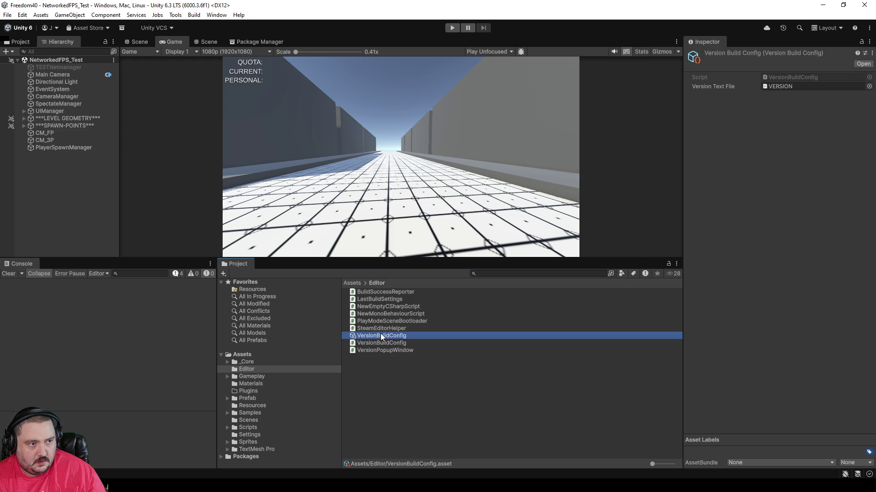
click(373, 368)
click(384, 343)
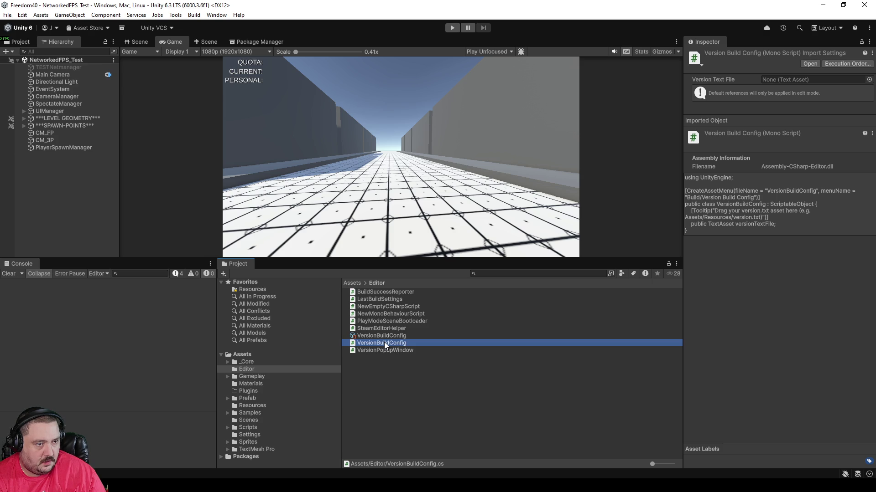
click(379, 352)
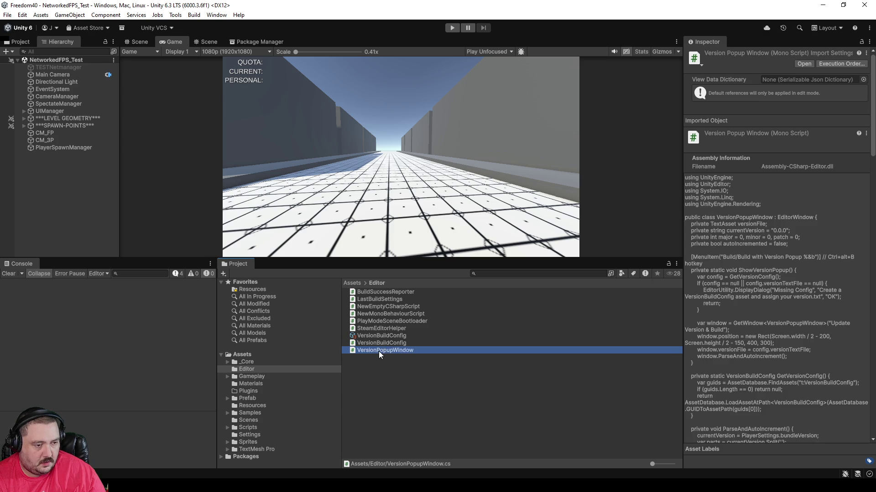
Open VersionPopupWindow.cs in Rider, read its Confirm & Start Build and PerformBuild code, then return to Unity
double_click(379, 351)
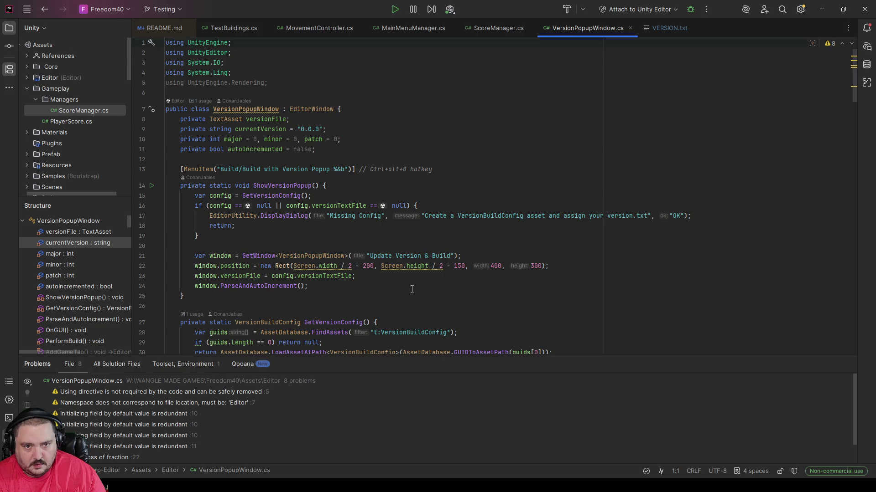
scroll(411, 289, down, 20)
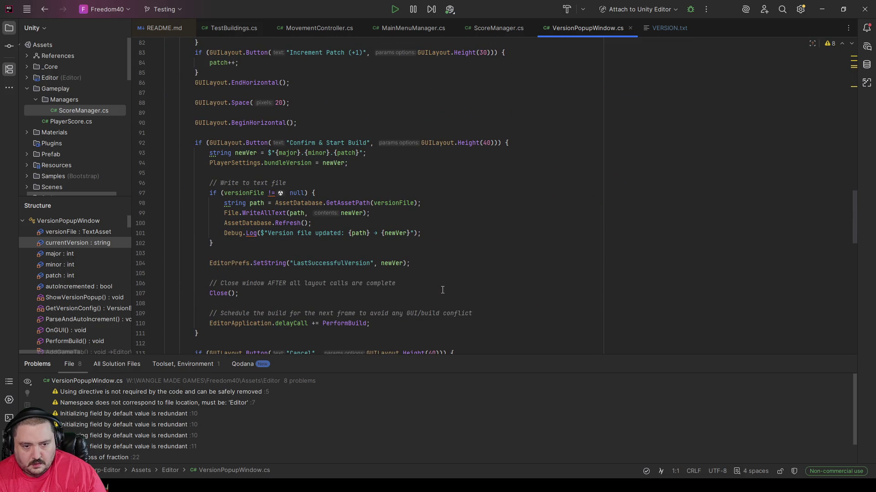
scroll(442, 291, down, 7)
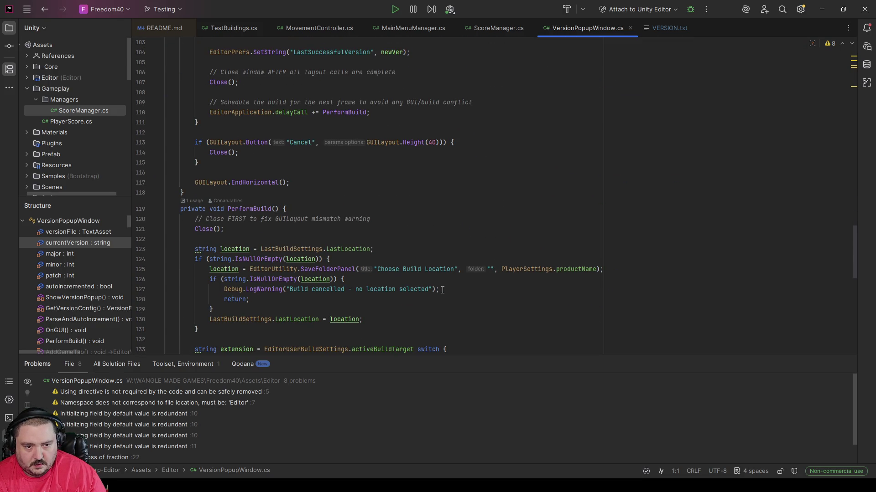
scroll(520, 294, up, 3)
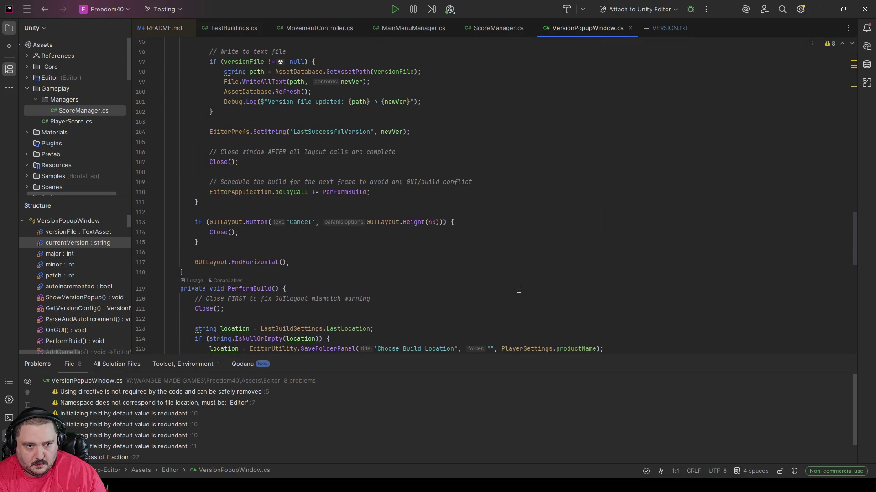
scroll(519, 290, up, 4)
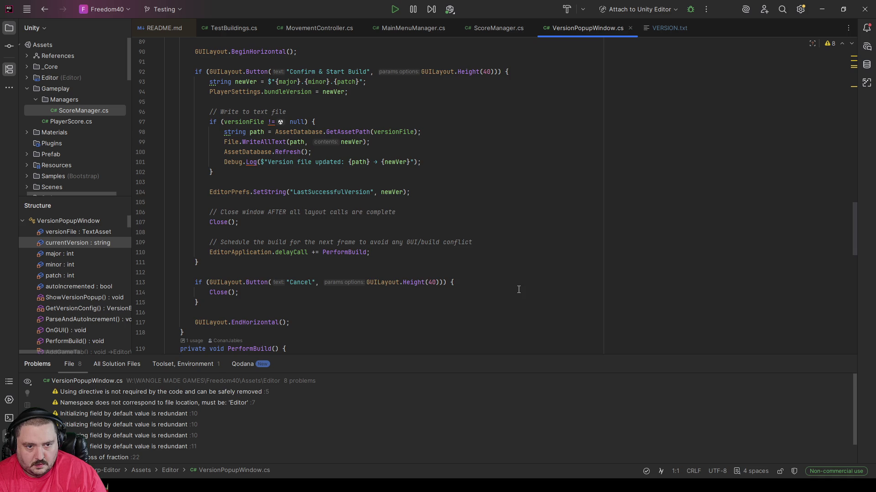
scroll(519, 290, up, 4)
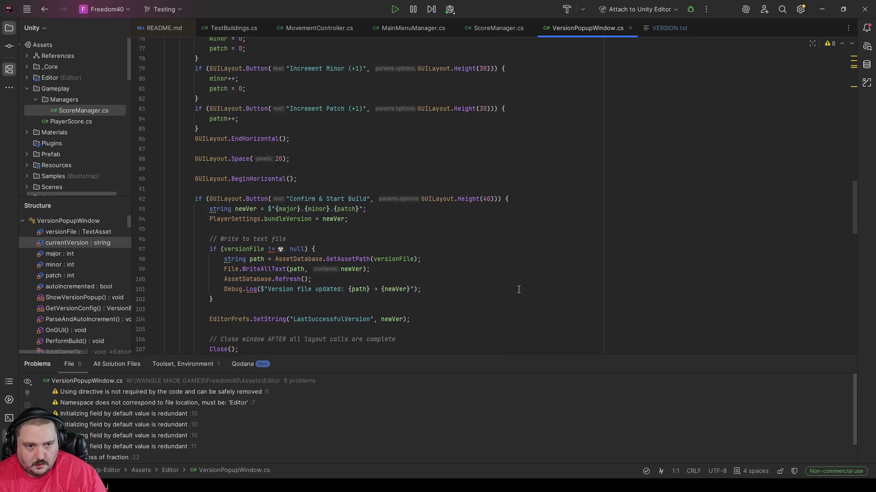
scroll(537, 293, down, 14)
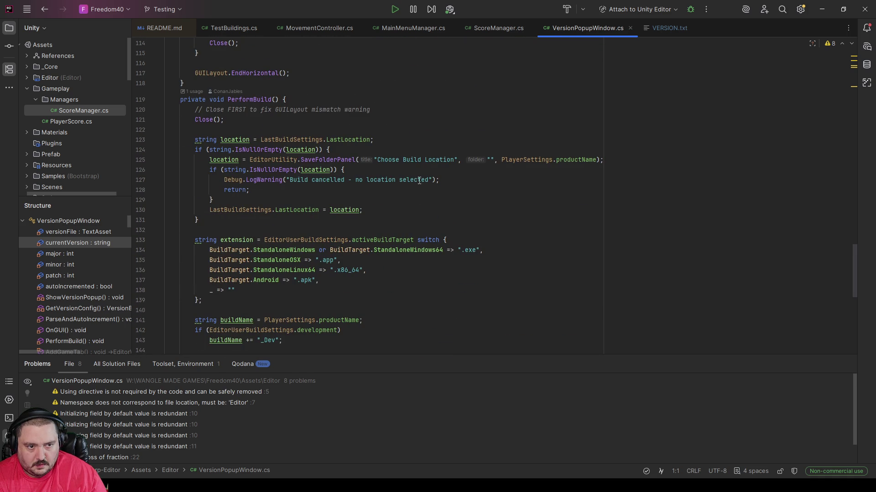
scroll(553, 247, down, 3)
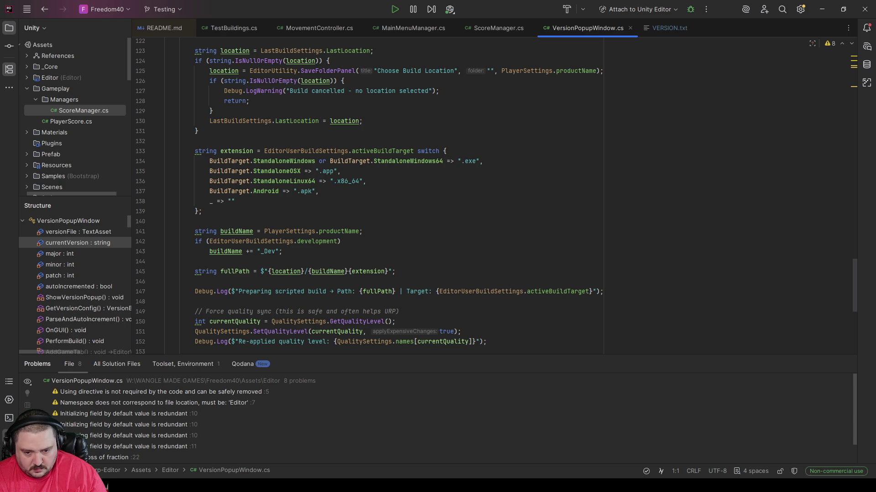
key(alt+Tab)
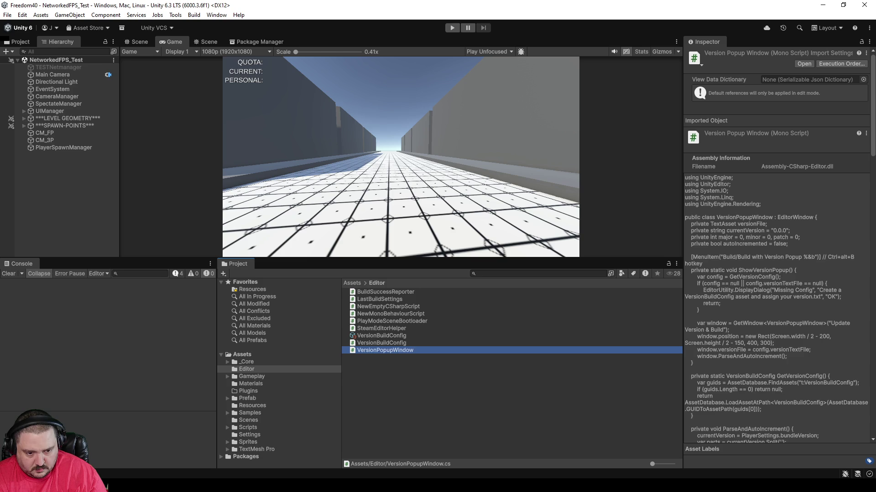
click(22, 15)
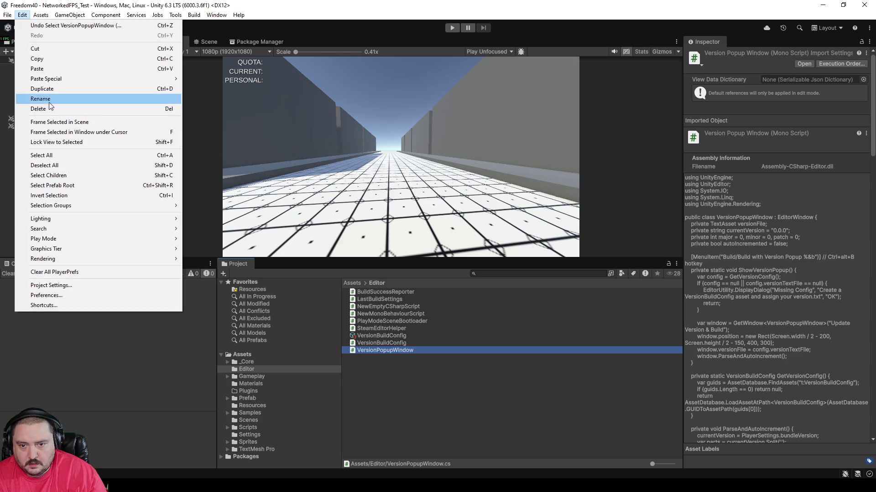
click(39, 286)
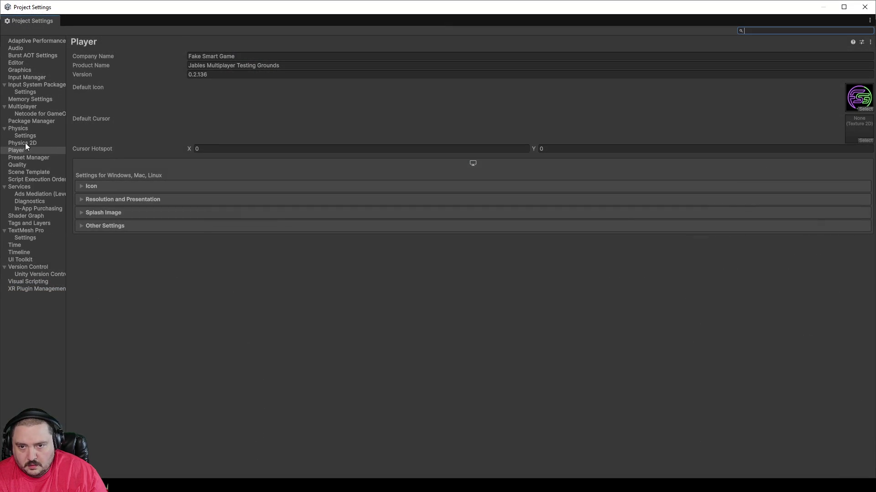
click(16, 62)
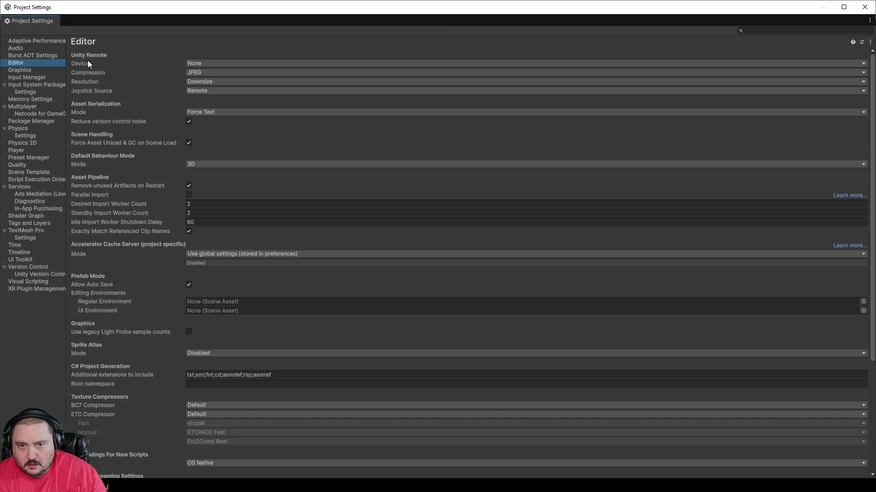
scroll(124, 409, down, 4)
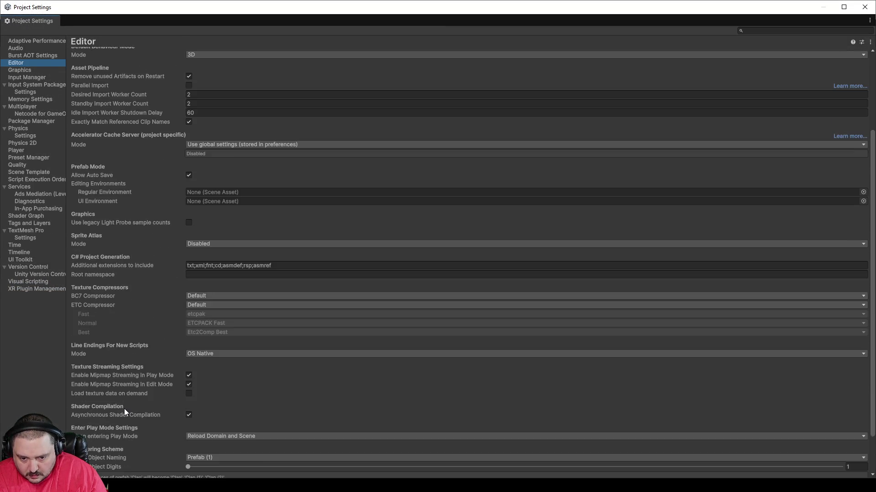
scroll(124, 409, down, 3)
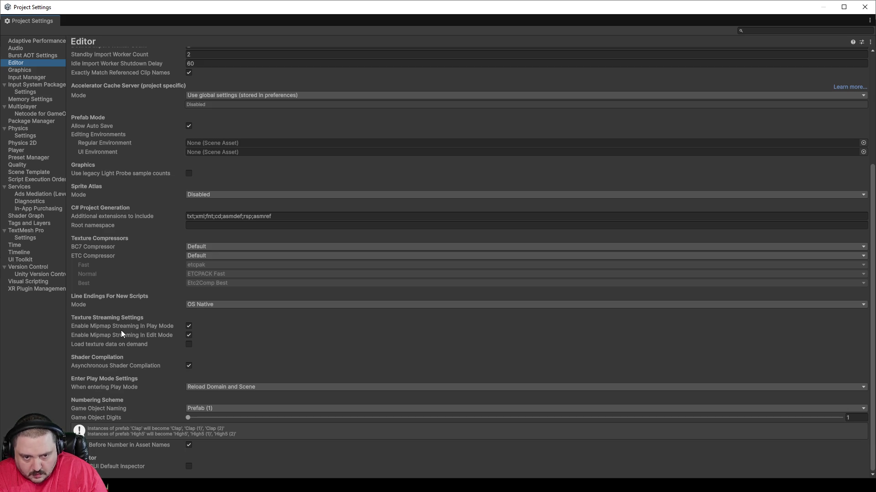
scroll(120, 330, up, 5)
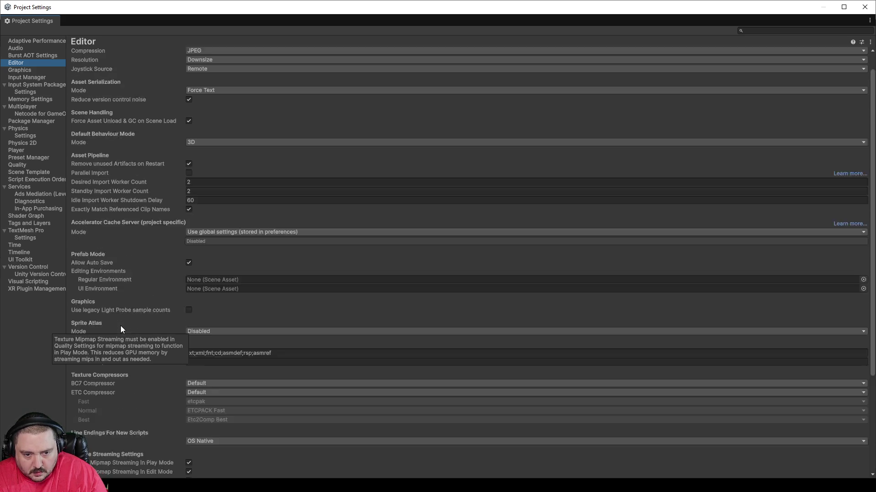
scroll(120, 323, up, 1)
scroll(116, 276, down, 6)
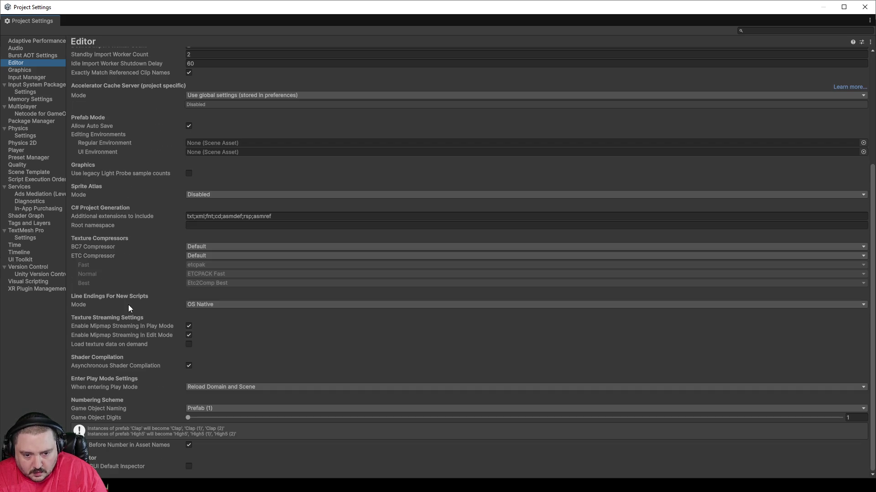
scroll(94, 365, up, 6)
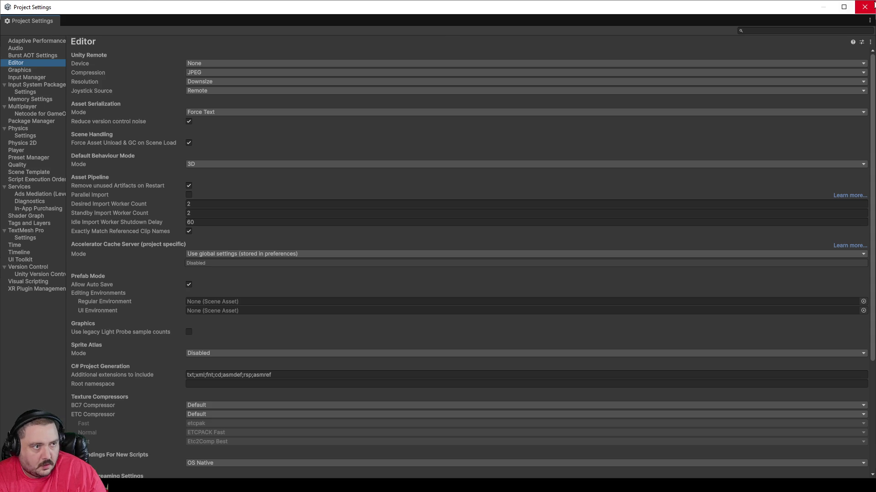
middle_click(19, 22)
Open Build Profiles, go to Player Settings' Other Settings, and view Script Execution Order
click(7, 14)
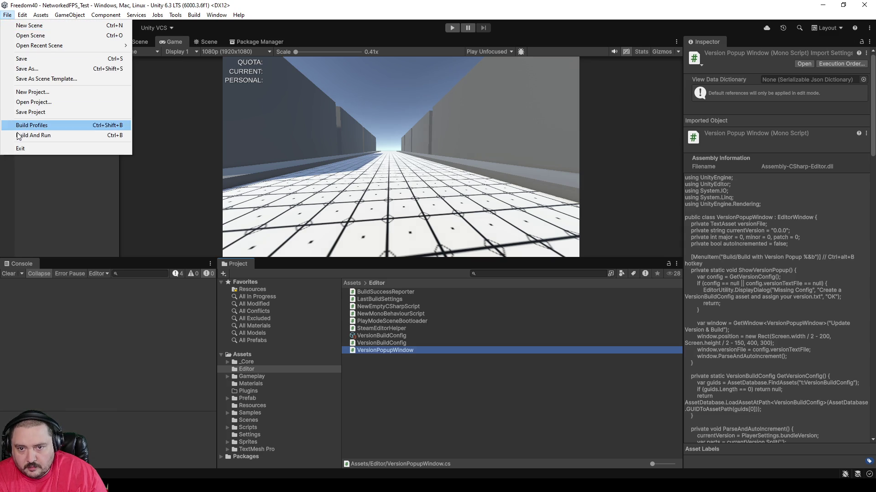
click(37, 124)
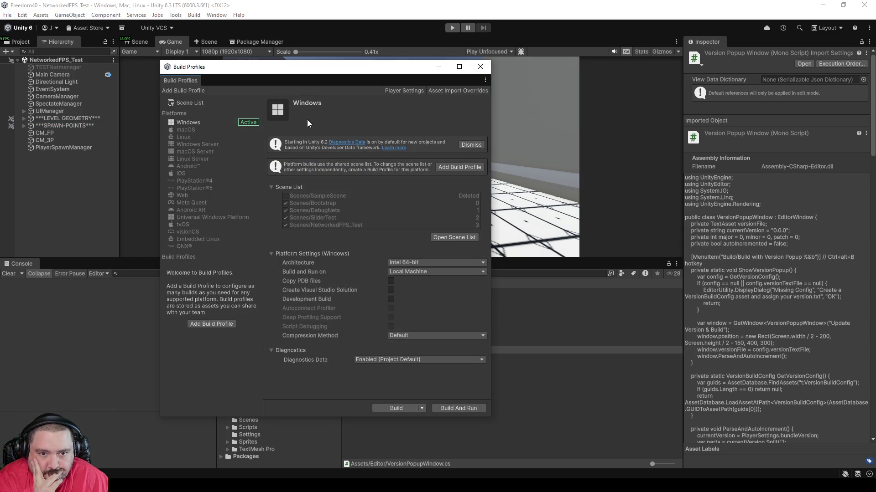
click(416, 91)
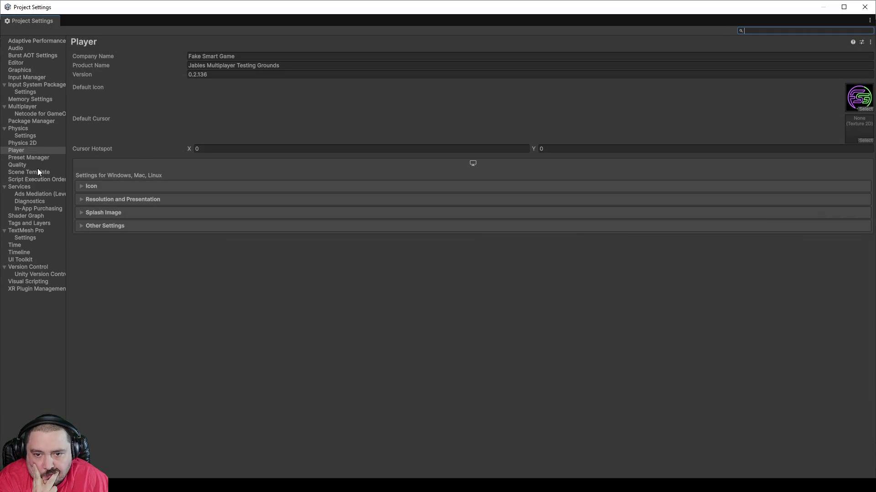
click(84, 225)
scroll(87, 226, down, 3)
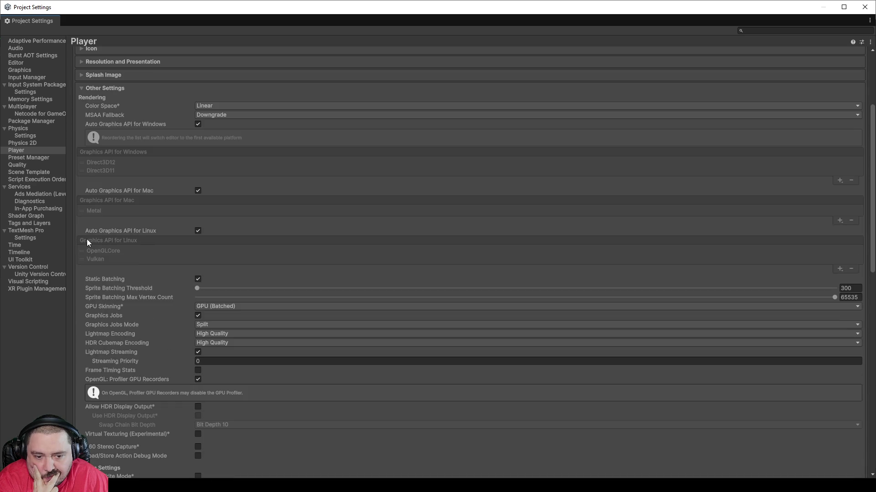
scroll(86, 239, up, 3)
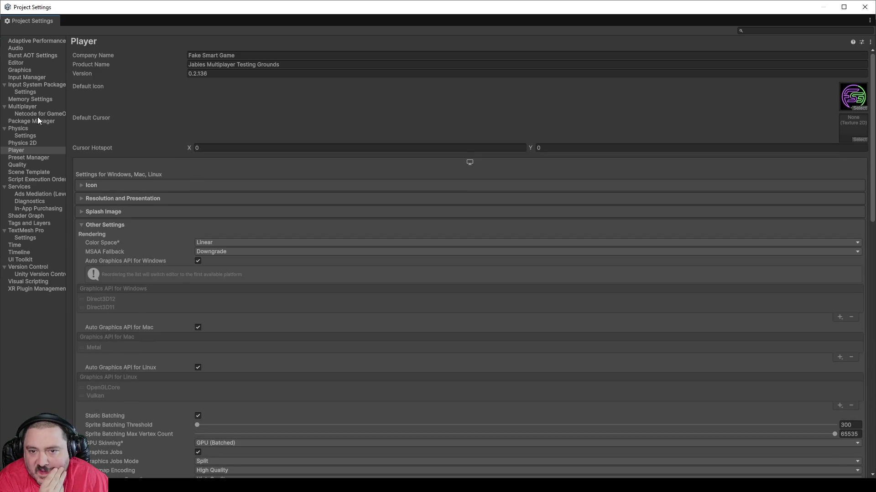
click(22, 181)
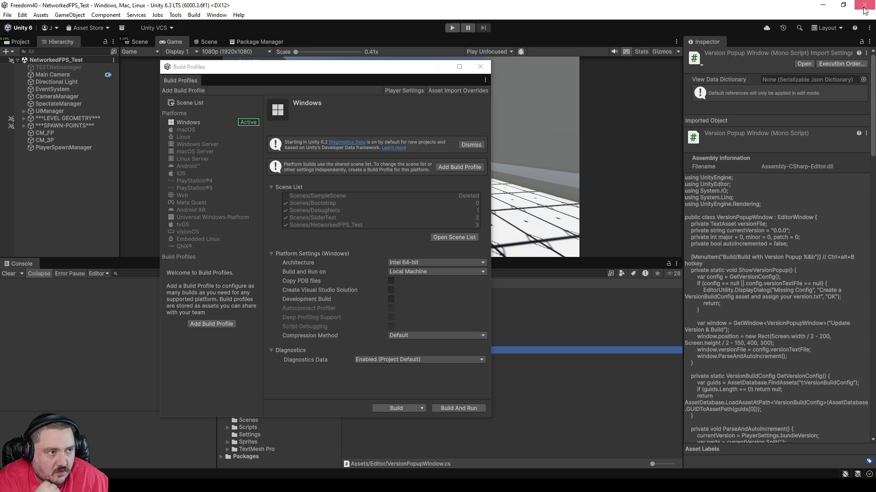
click(864, 7)
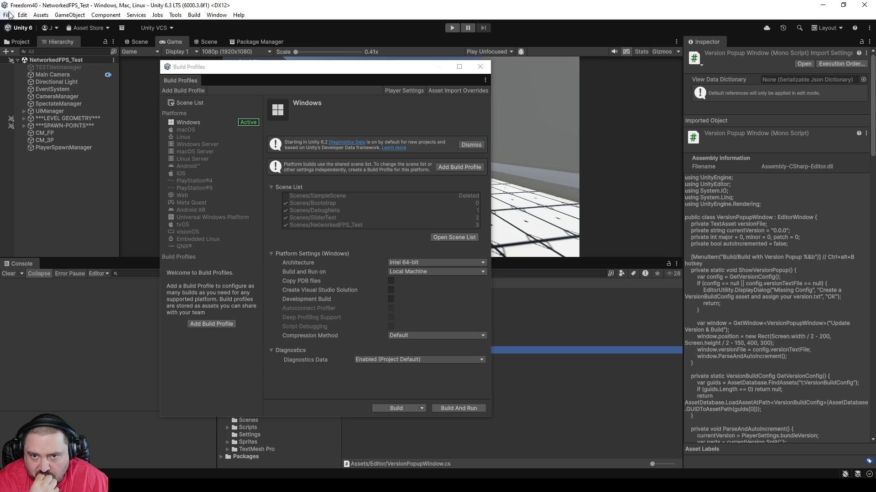
Reopen Project Settings from the Edit menu, then go back to the script in Rider
click(7, 15)
mouse_move(96, 17)
mouse_move(23, 15)
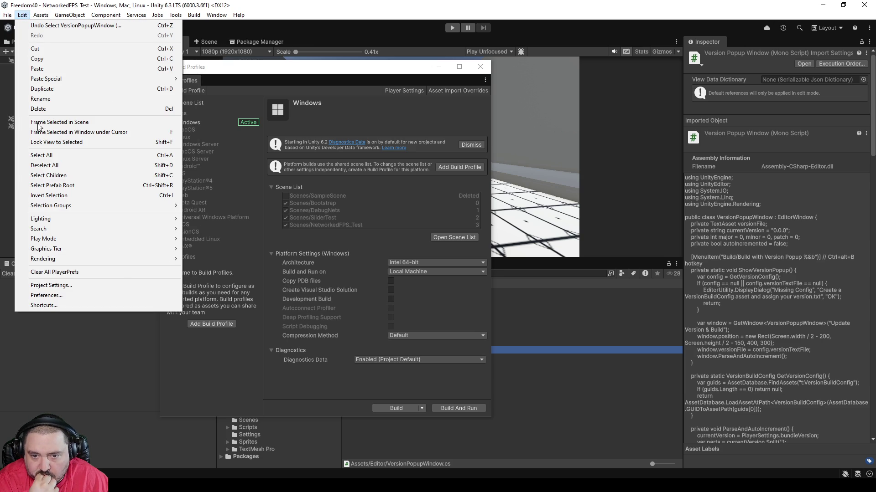
click(50, 287)
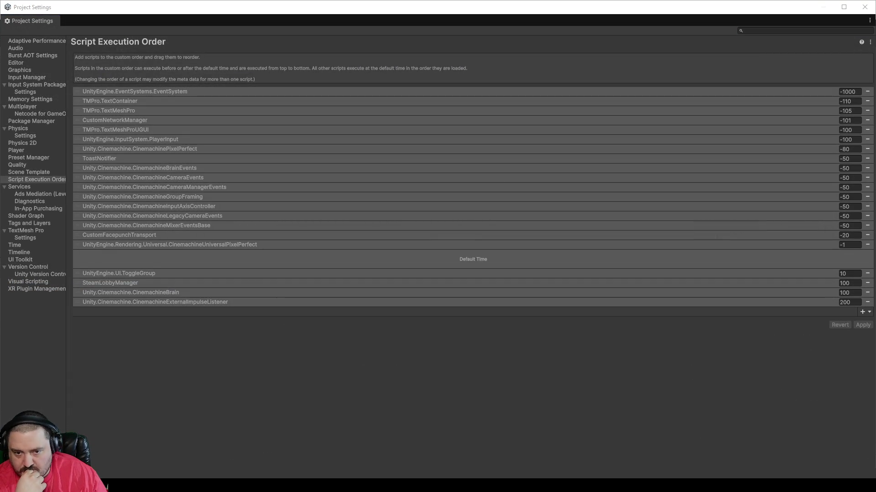
key(alt+Tab)
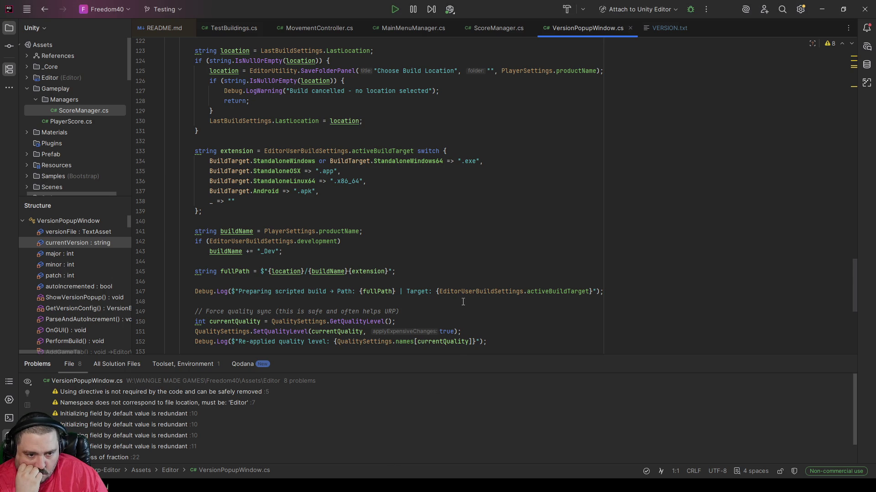
Return to Unity's Project Settings and show the Editor page
mouse_move(460, 292)
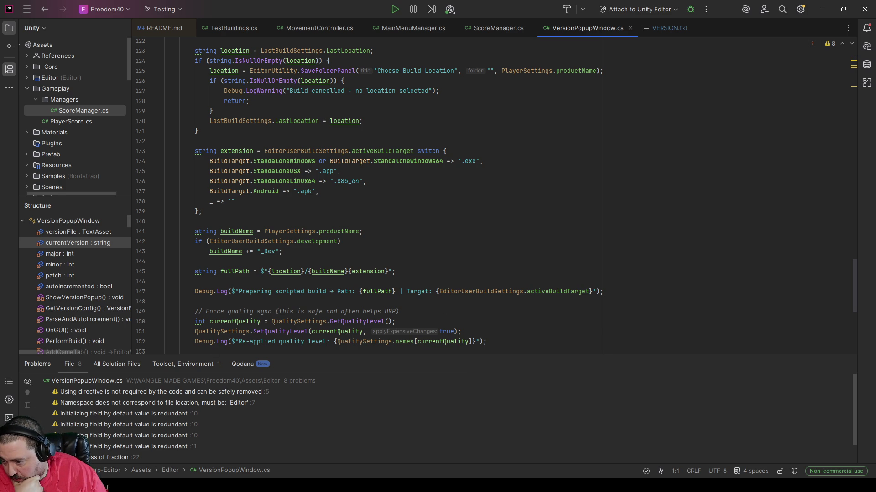
key(alt+Tab)
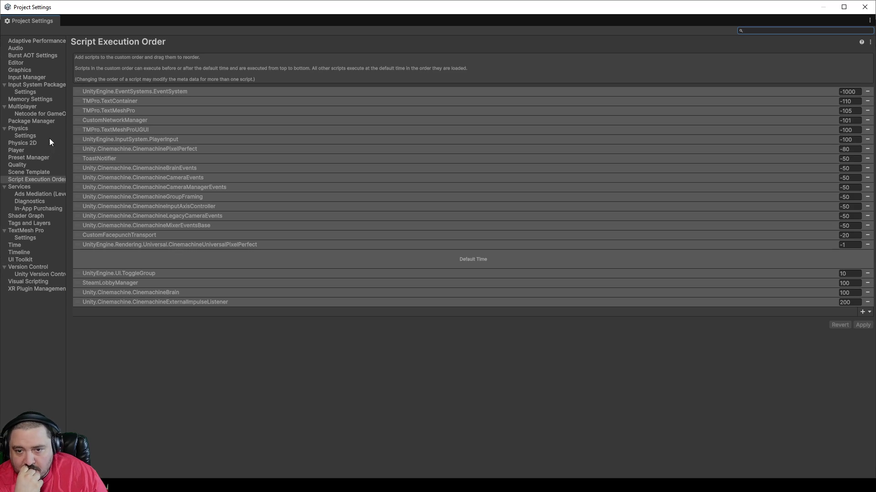
click(28, 64)
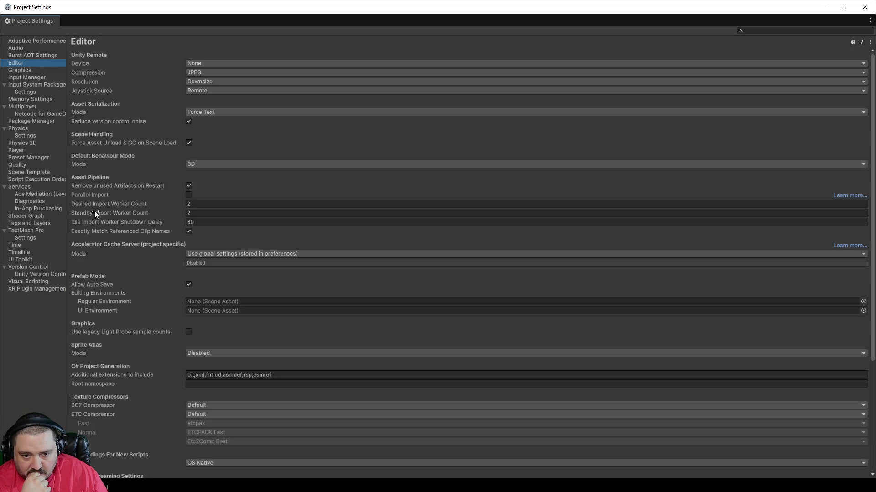
Scroll through the Editor settings, then switch to the Player page
scroll(105, 258, down, 1)
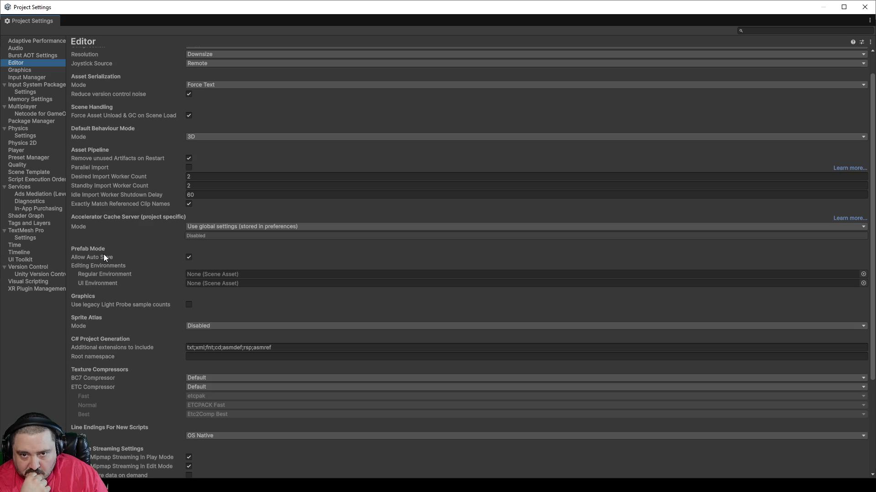
scroll(106, 256, down, 6)
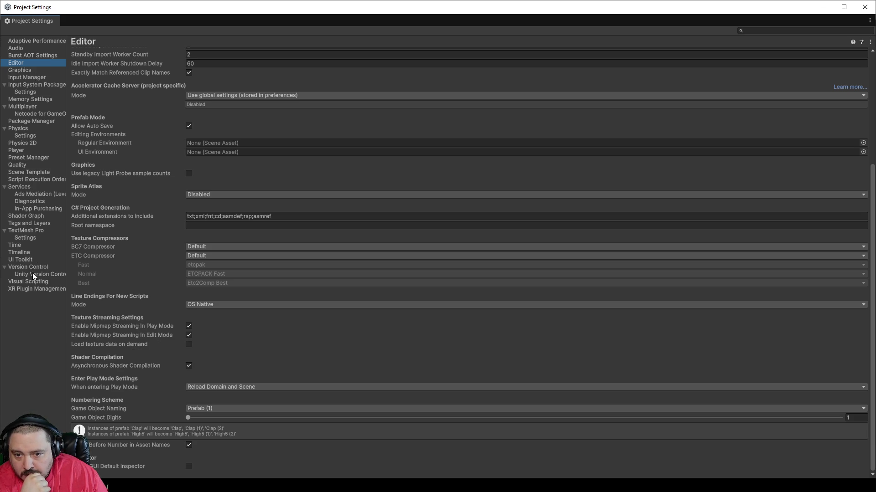
click(21, 151)
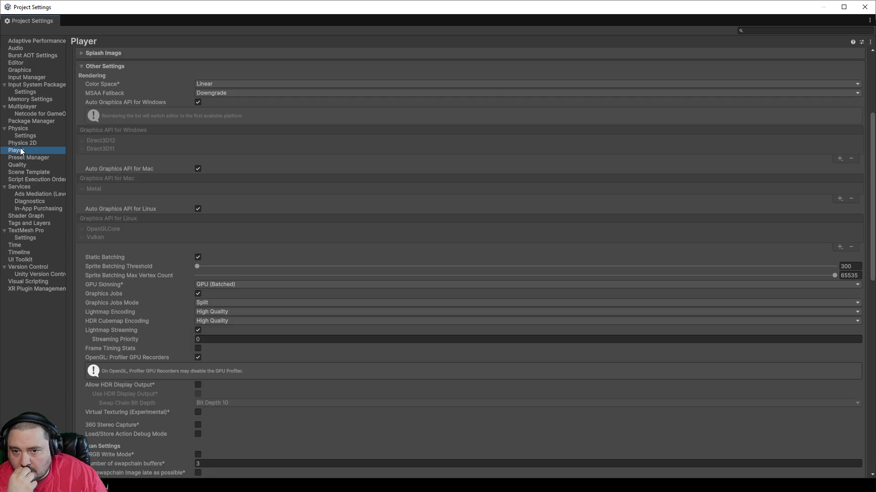
Toggle the Player foldouts, scroll through Other Settings, and close the Project Settings window
click(108, 66)
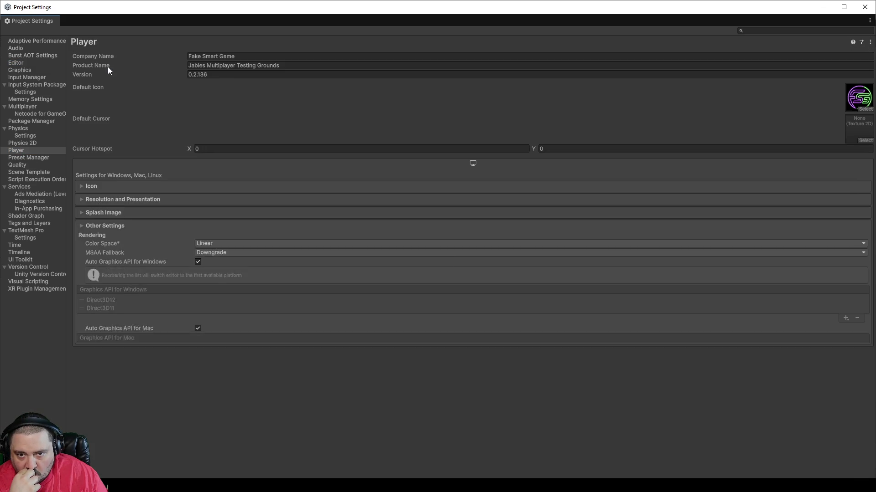
click(103, 201)
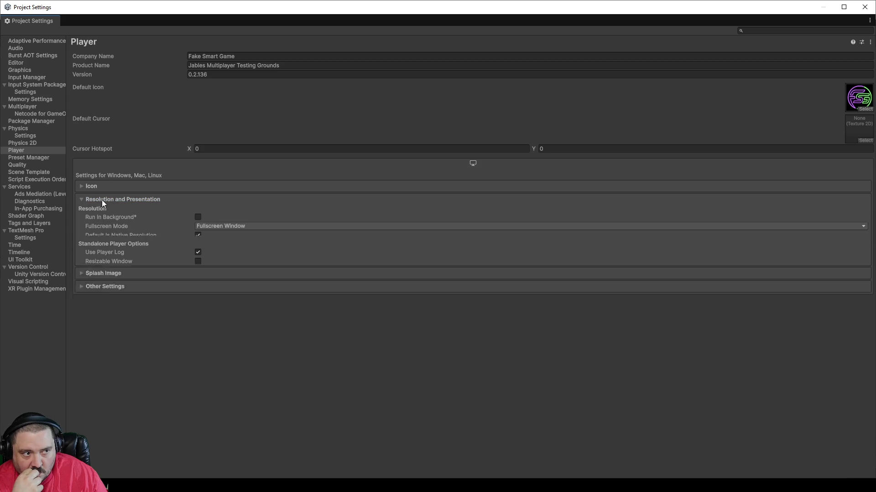
click(103, 200)
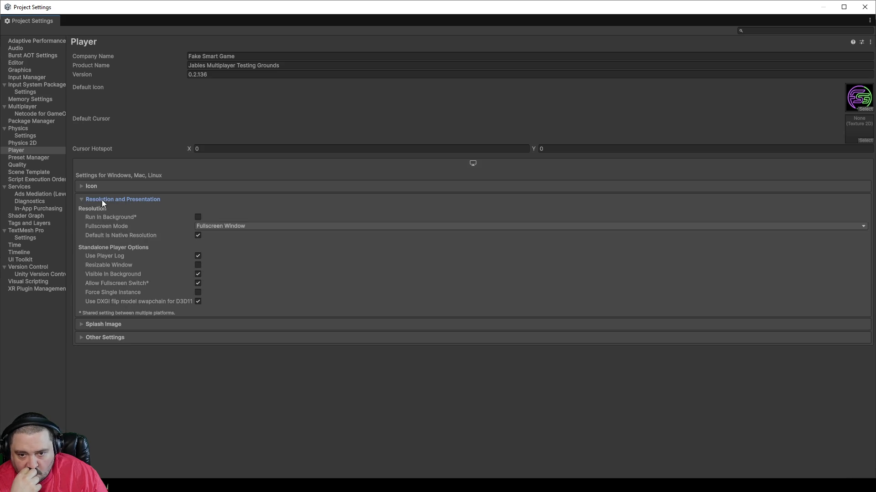
click(103, 212)
click(105, 216)
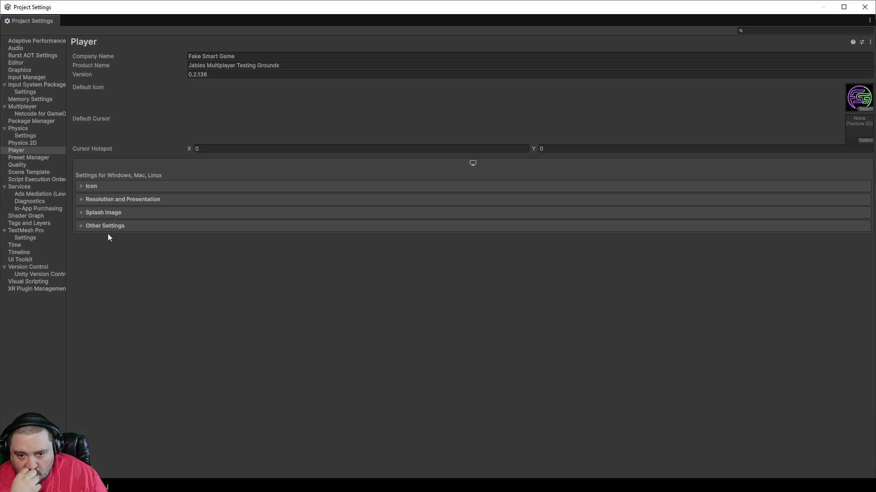
click(108, 227)
scroll(123, 273, down, 10)
scroll(131, 325, down, 10)
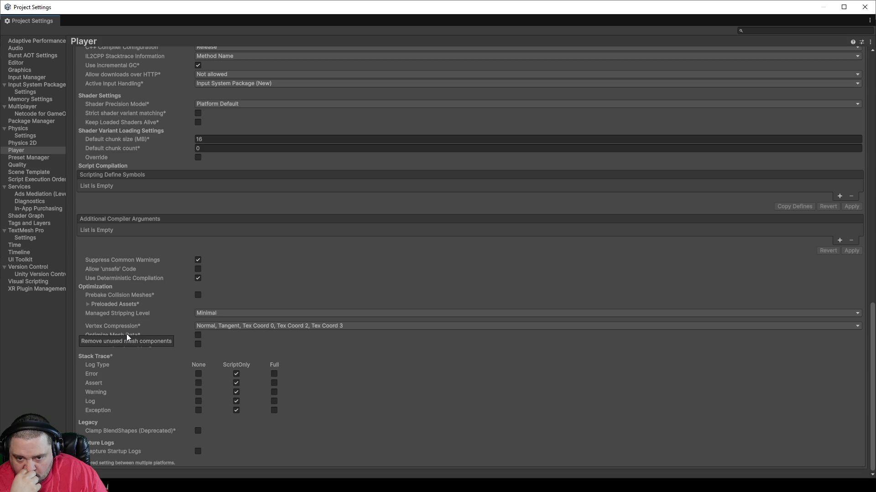
scroll(127, 325, up, 7)
scroll(126, 300, up, 4)
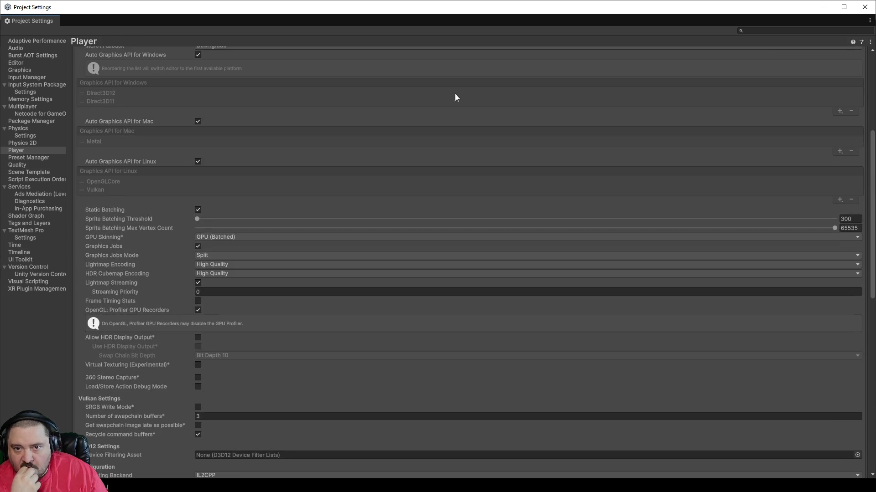
click(864, 7)
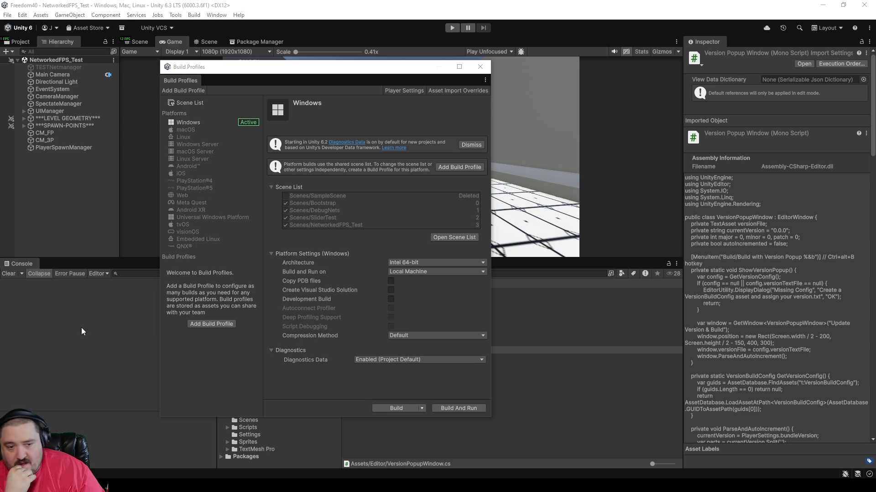
In Rider, place the cursor on line 147 and scroll through the PerformBuild code
key(alt+Tab)
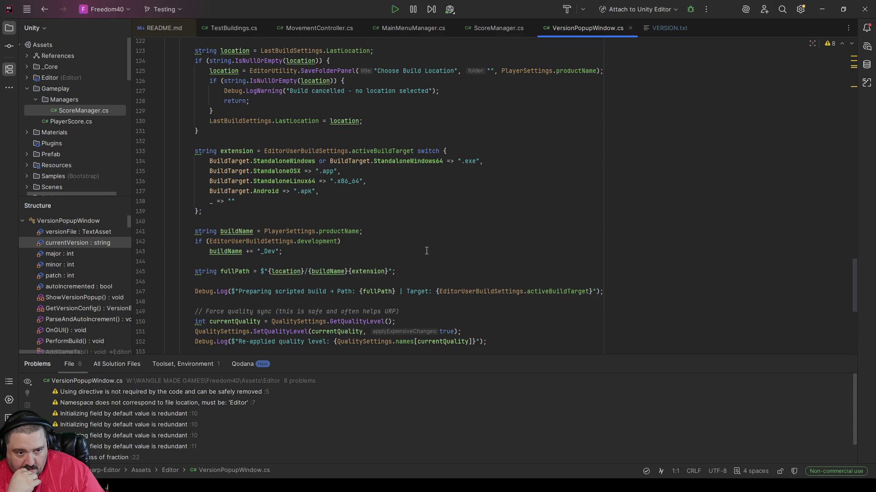
click(467, 292)
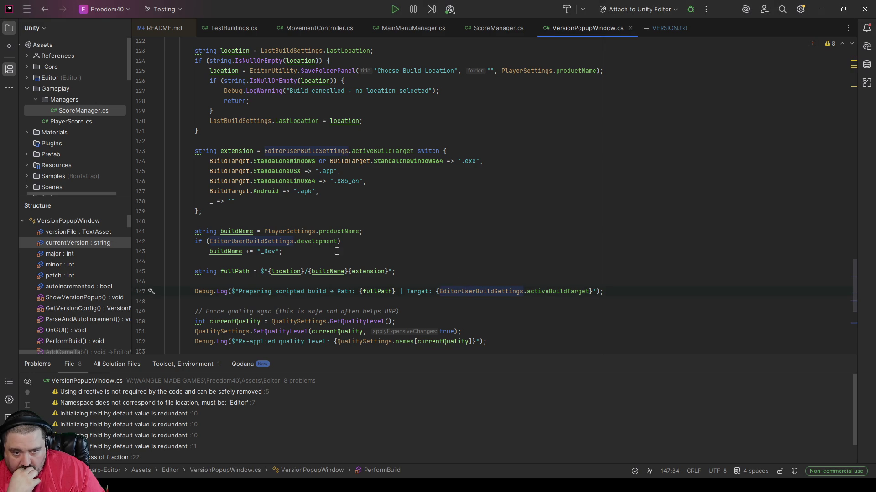
mouse_move(286, 245)
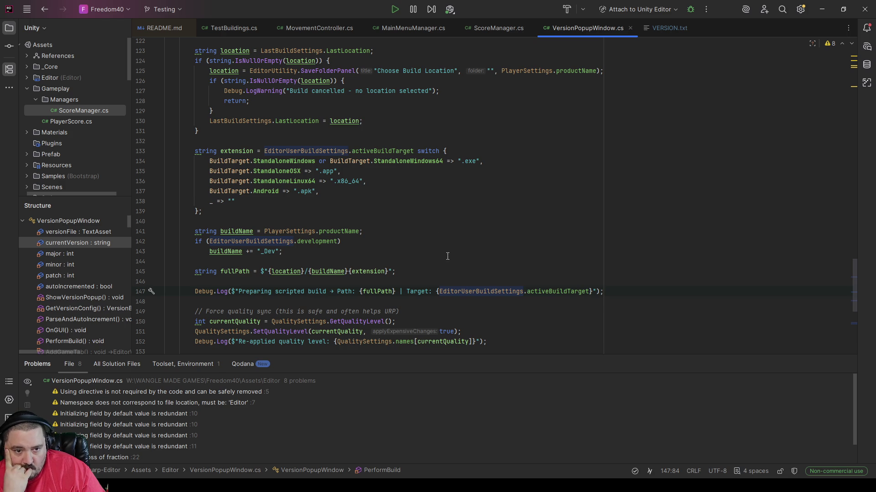
scroll(447, 257, down, 1)
scroll(448, 257, down, 3)
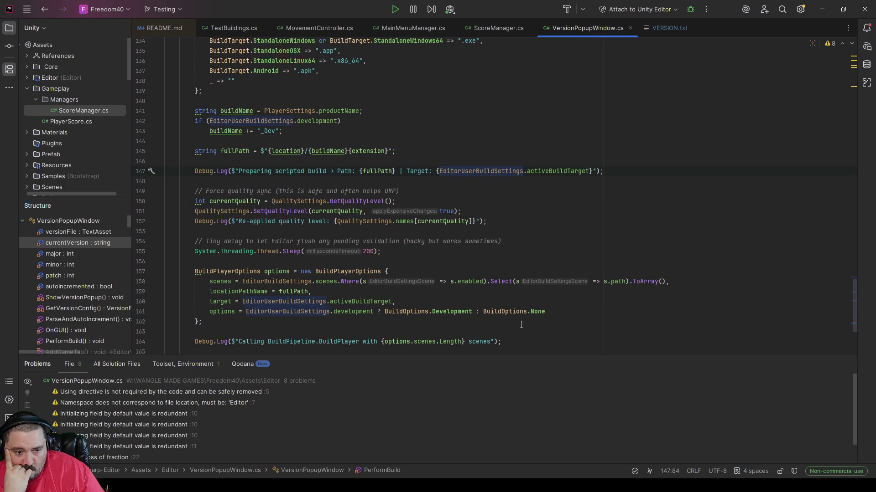
scroll(547, 324, down, 3)
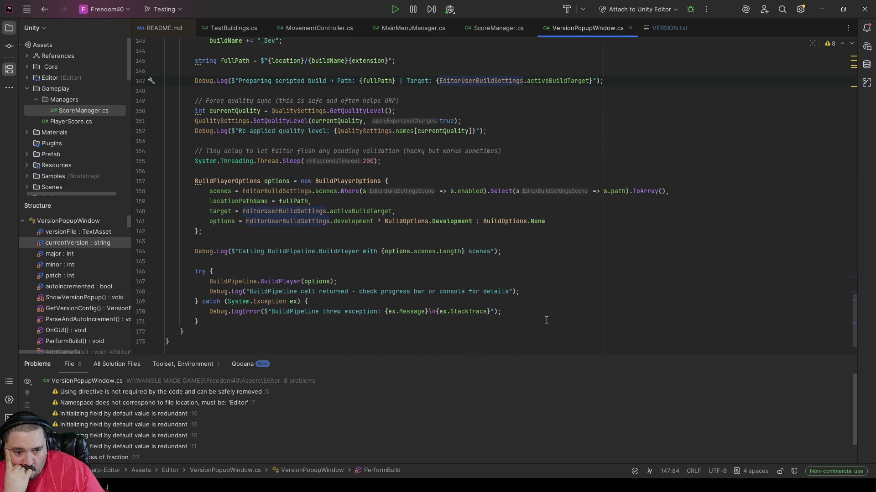
scroll(546, 320, down, 2)
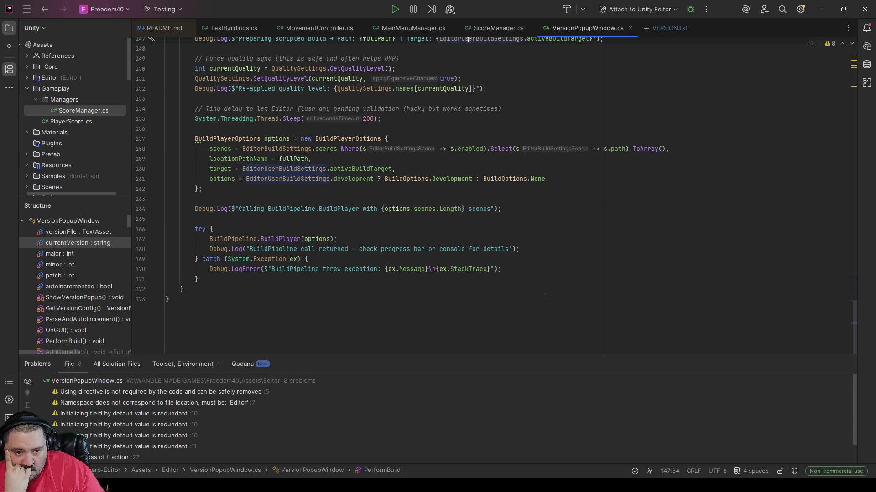
scroll(545, 296, up, 4)
Select activeBuildTarget on line 160 and scroll around the surrounding build options code
click(365, 289)
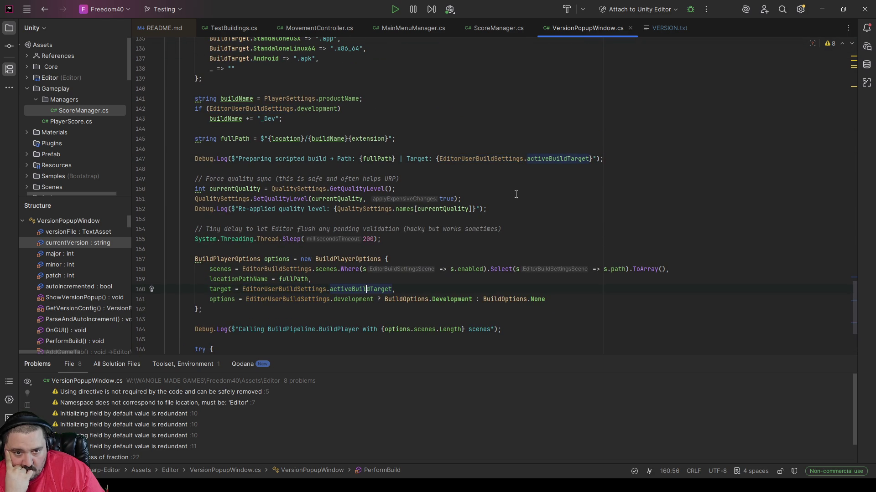
double_click(370, 289)
scroll(509, 241, up, 9)
scroll(509, 241, up, 6)
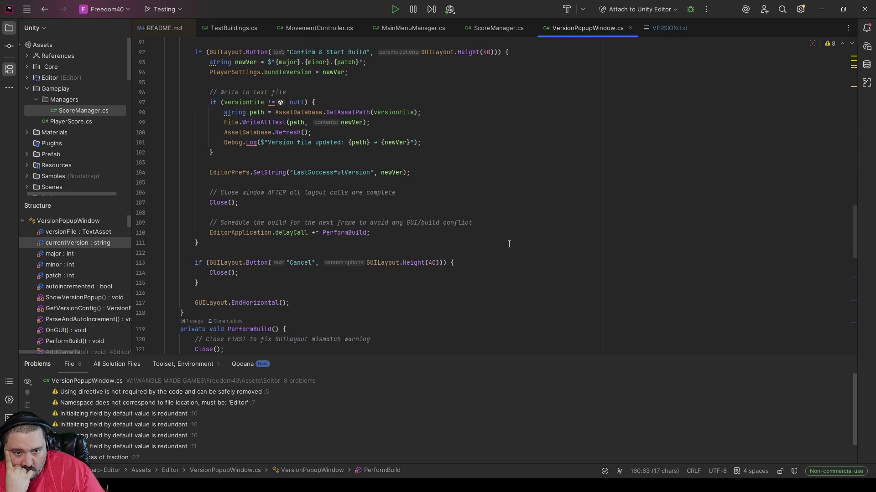
scroll(509, 244, up, 5)
scroll(511, 248, down, 7)
scroll(511, 248, down, 5)
scroll(514, 251, down, 10)
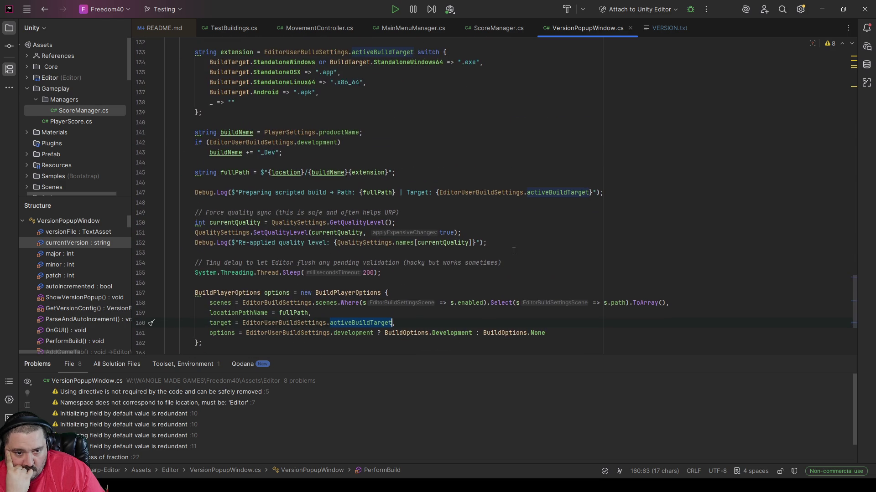
scroll(513, 251, up, 15)
scroll(516, 231, up, 12)
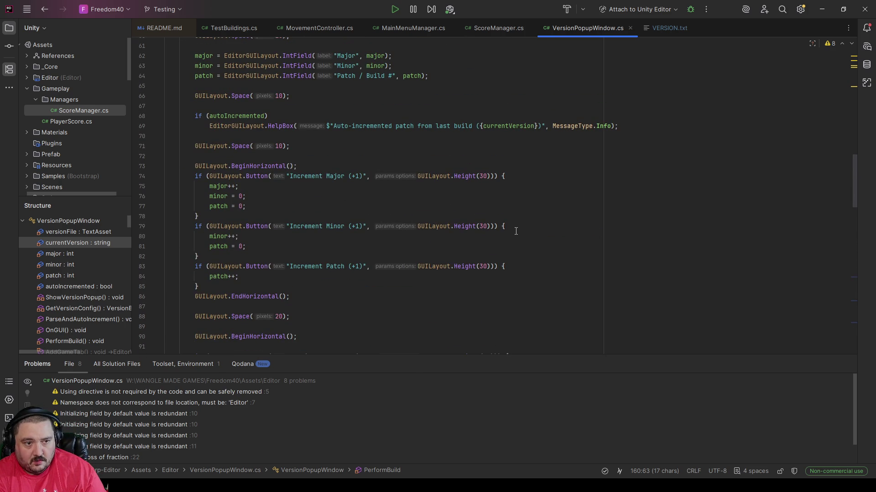
scroll(517, 232, up, 6)
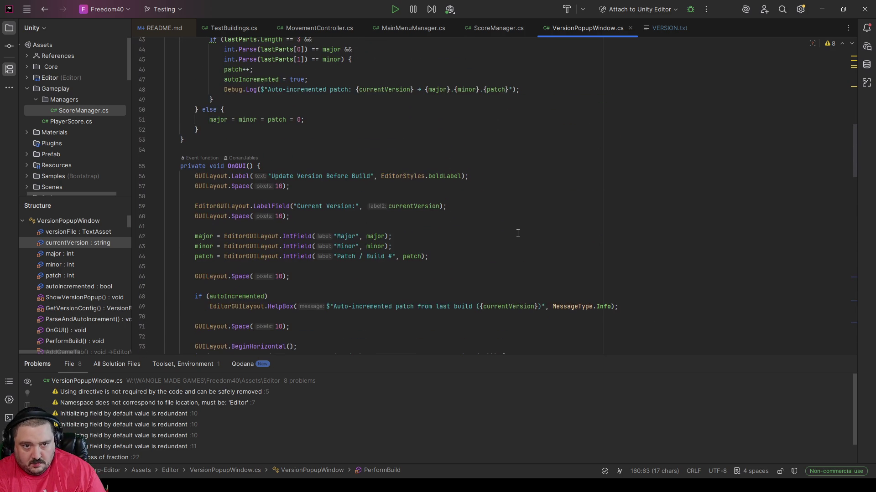
scroll(517, 233, up, 4)
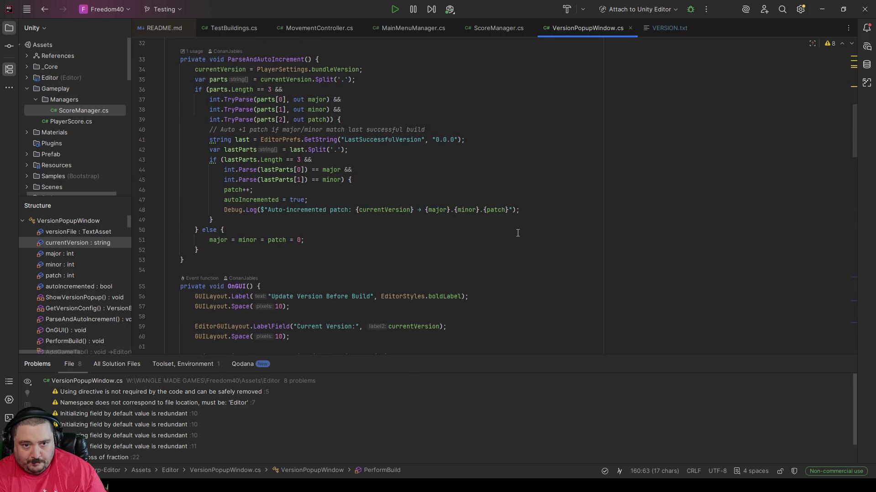
scroll(517, 233, up, 7)
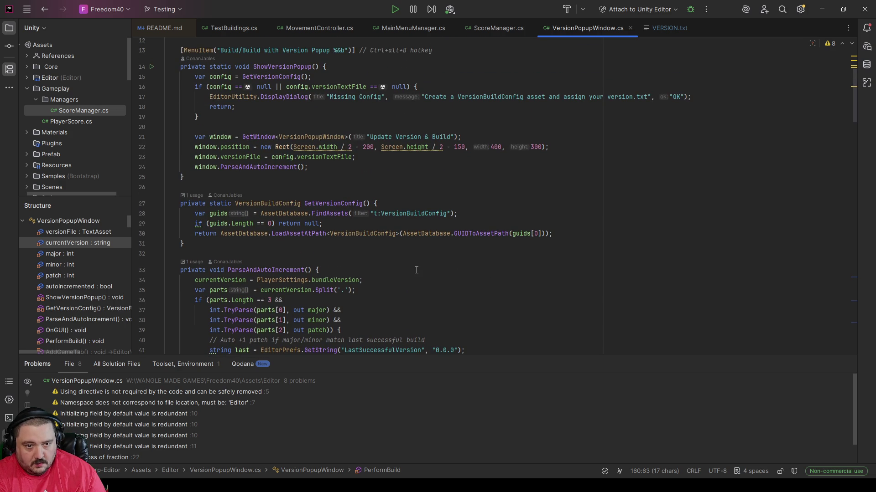
scroll(416, 270, up, 2)
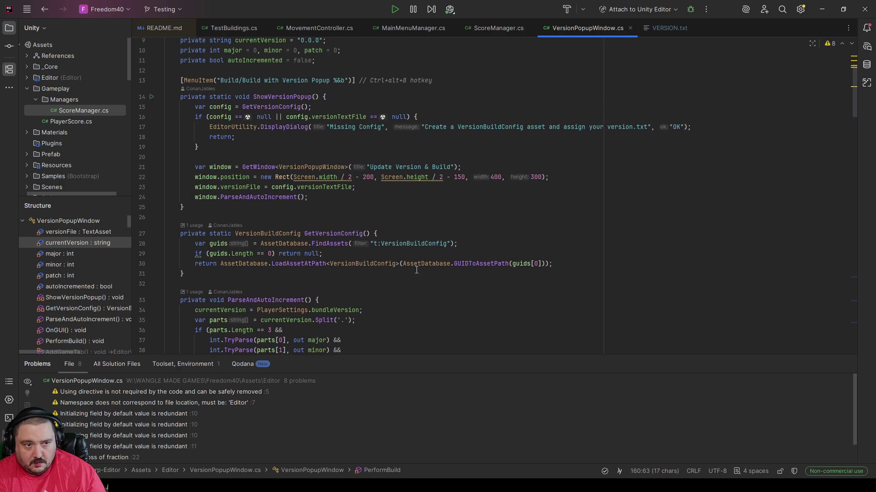
scroll(416, 270, up, 2)
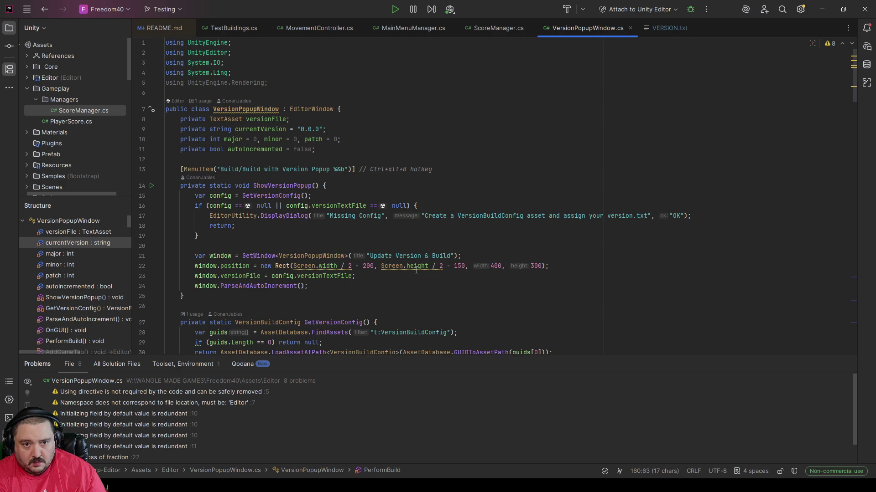
scroll(506, 268, down, 20)
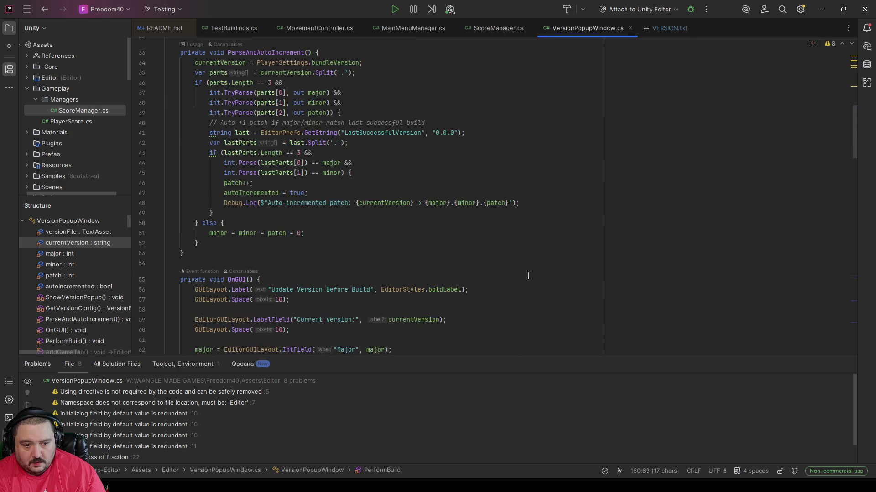
scroll(530, 281, down, 12)
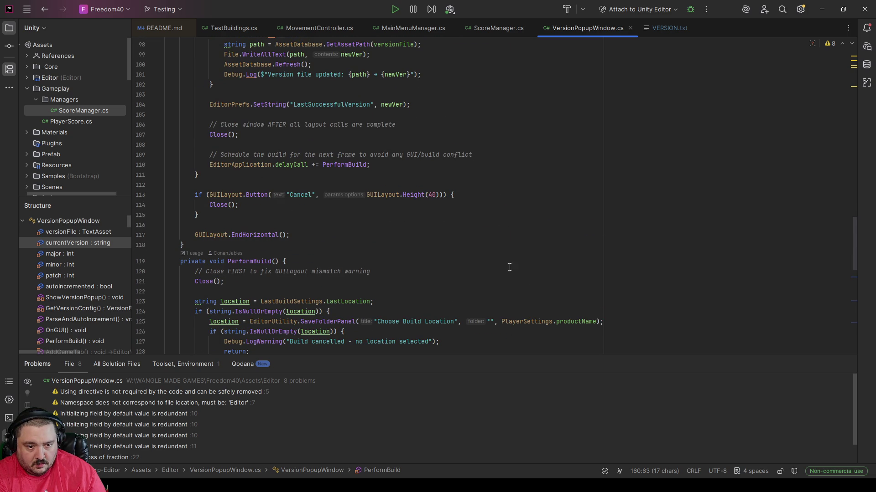
scroll(497, 232, down, 1)
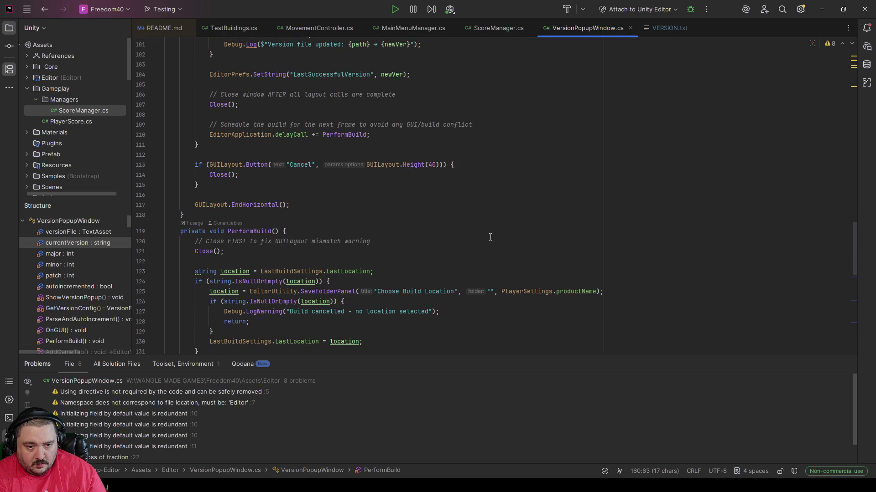
scroll(516, 225, down, 1)
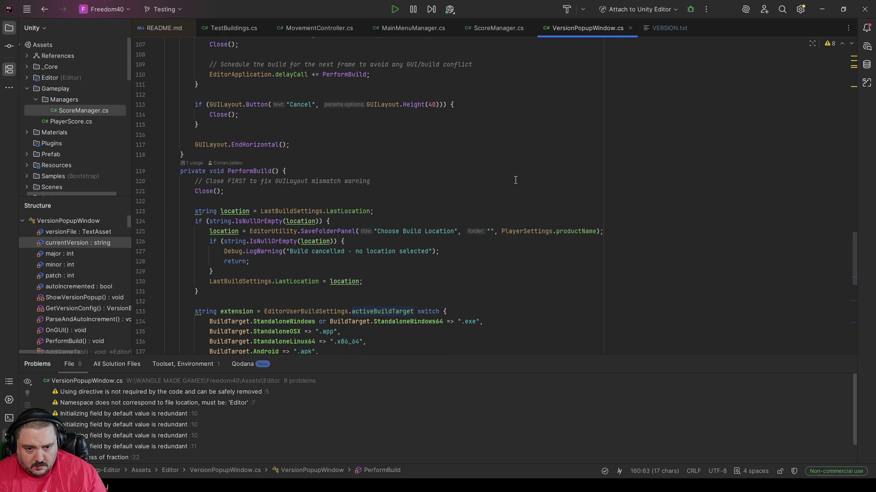
scroll(513, 180, down, 2)
scroll(510, 185, down, 3)
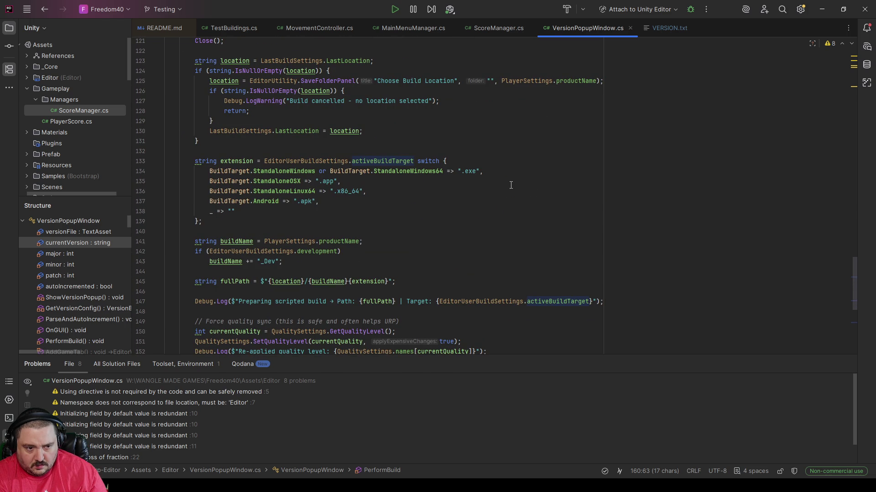
scroll(513, 192, up, 3)
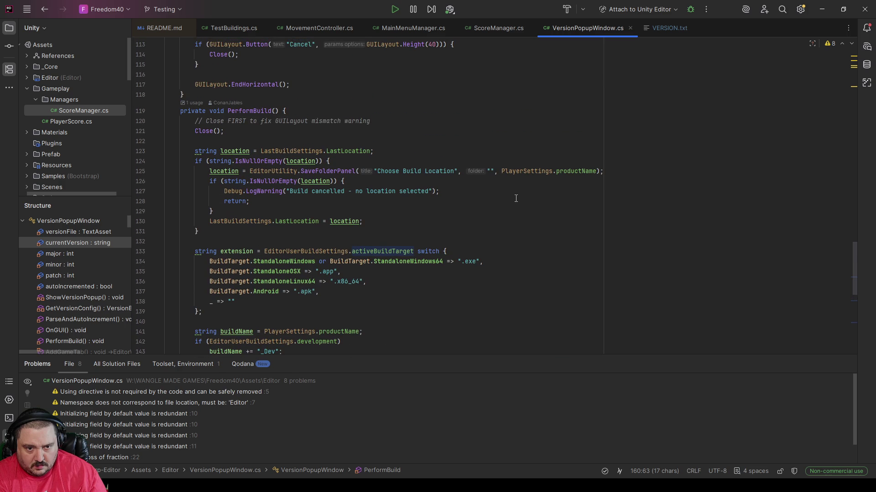
click(516, 223)
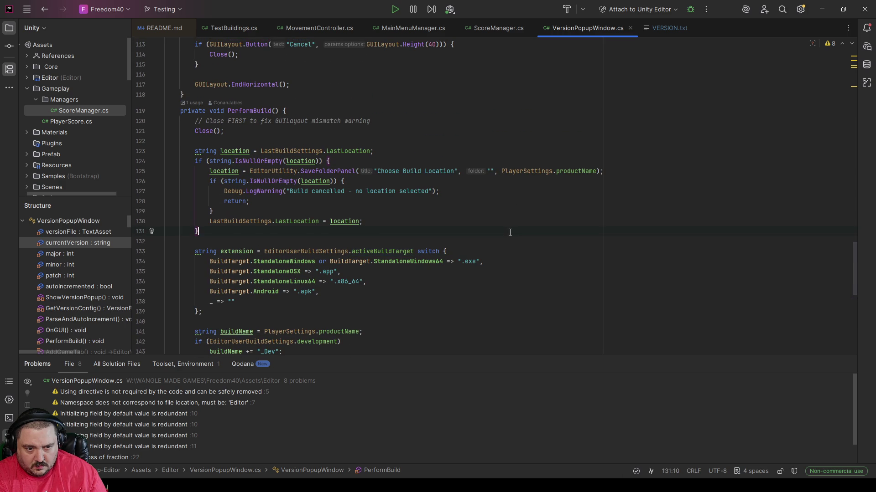
click(302, 220)
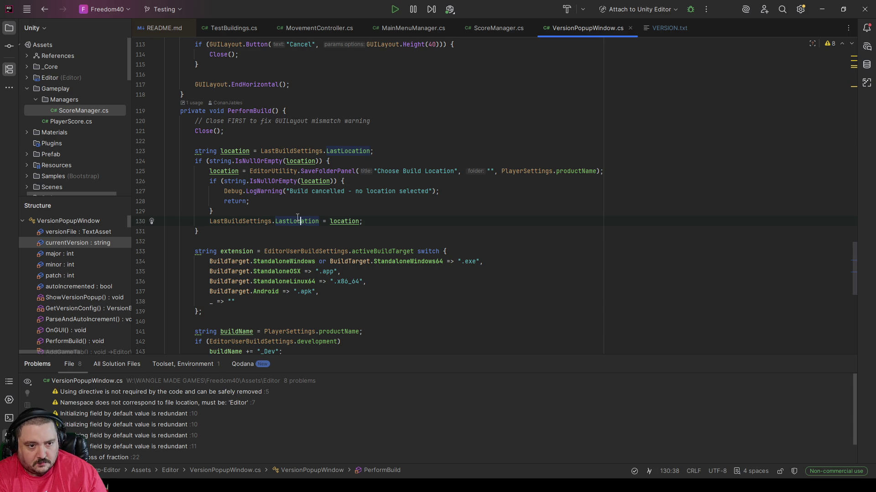
mouse_move(298, 218)
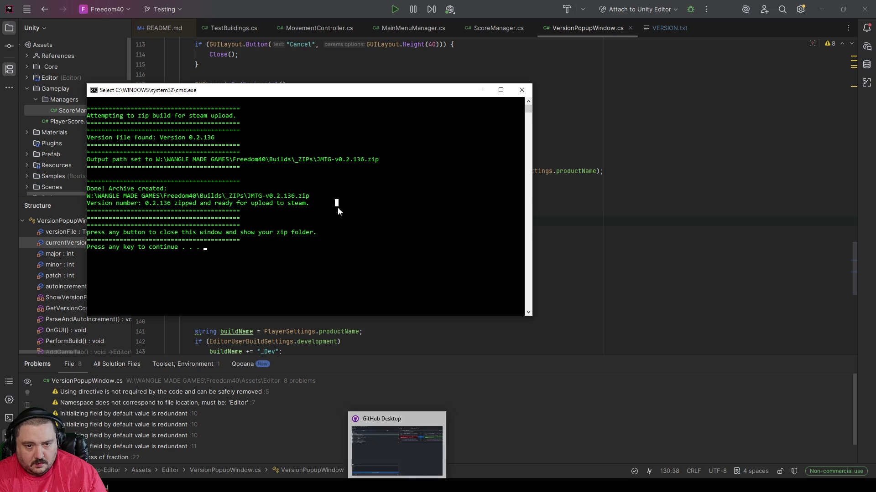
Close the finished zip console, then bring Rider and then Unity to the front from the taskbar
key(Return)
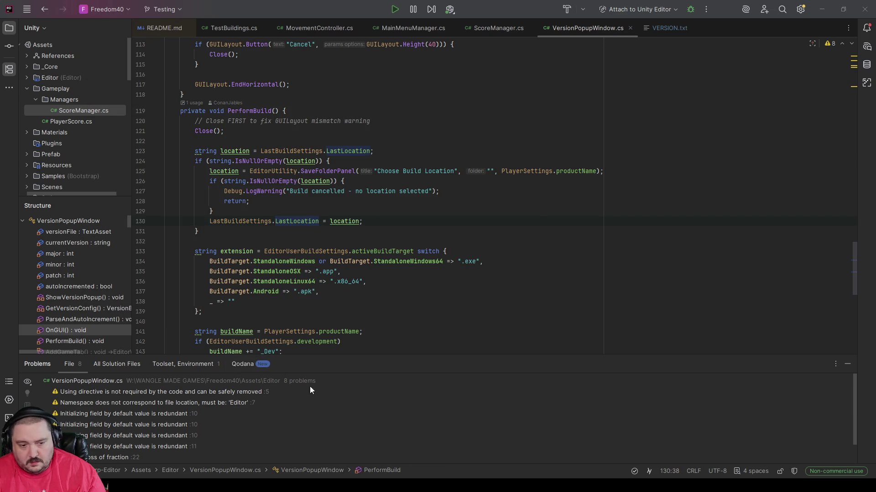
mouse_move(379, 485)
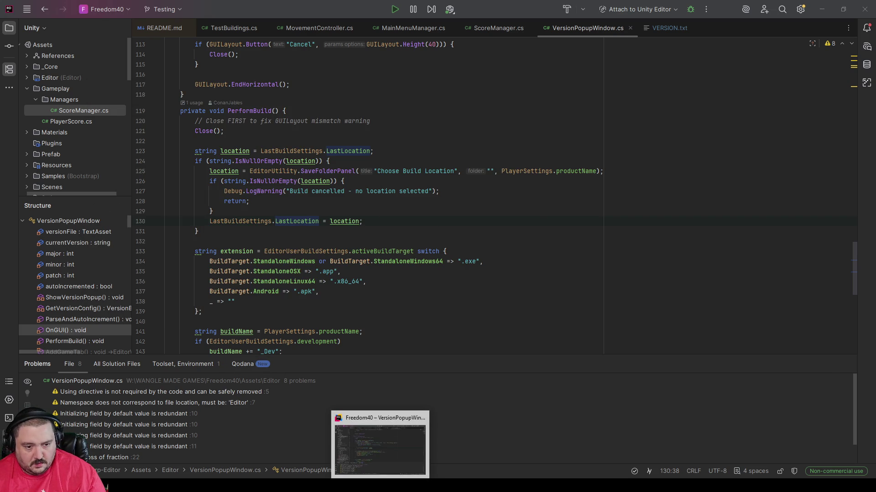
click(383, 465)
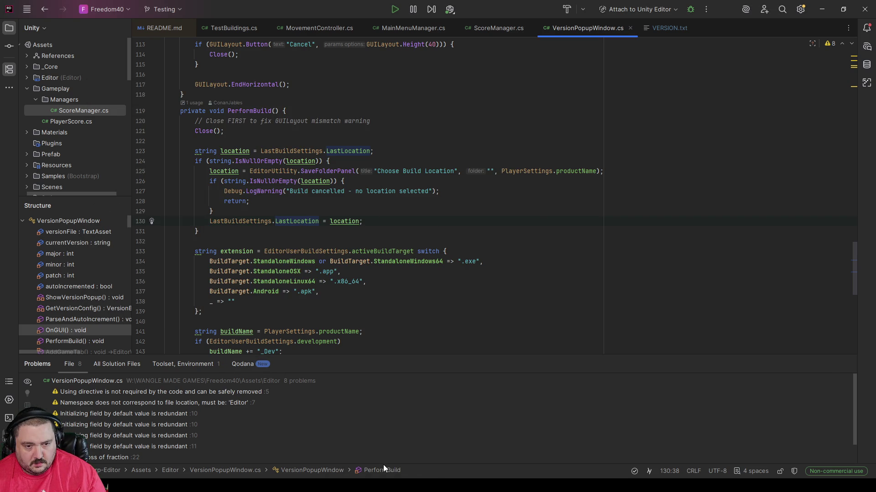
mouse_move(381, 486)
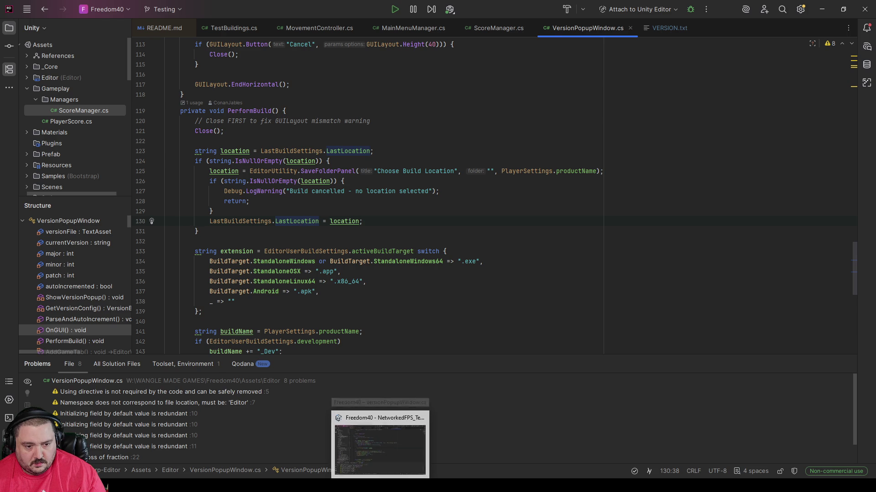
click(362, 447)
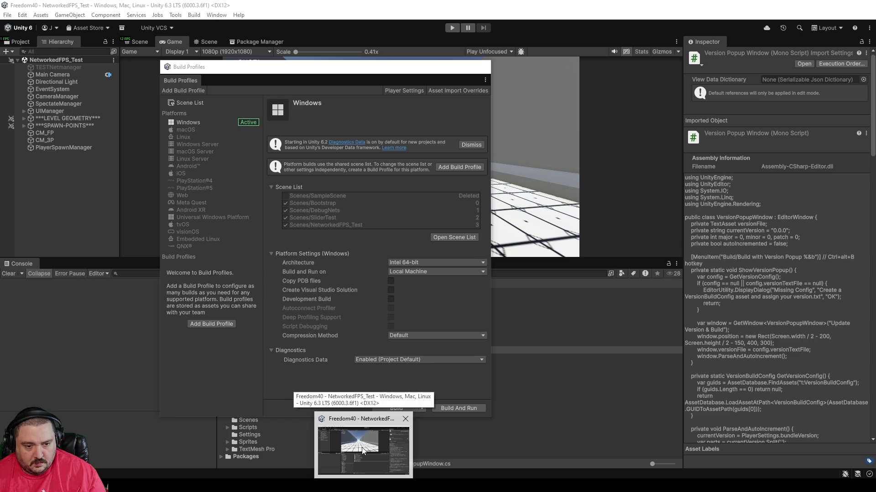
Activate the Unity window and open the Build button's dropdown of extra build options
click(362, 448)
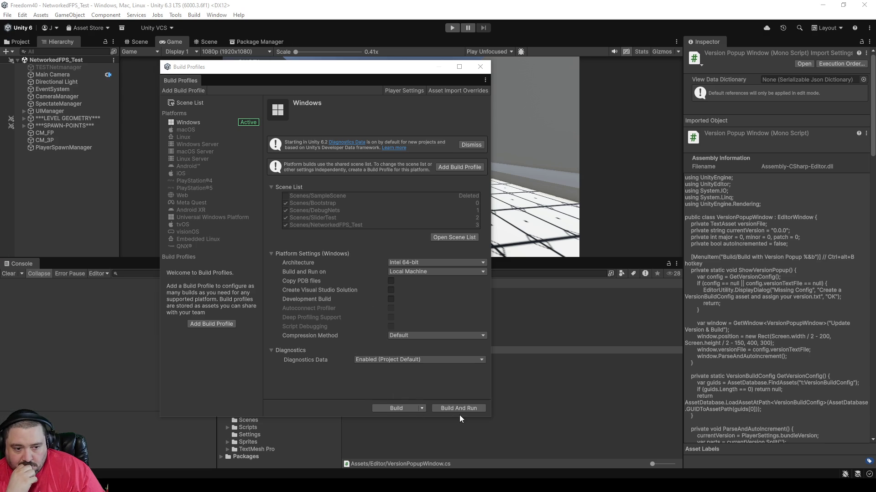
click(423, 409)
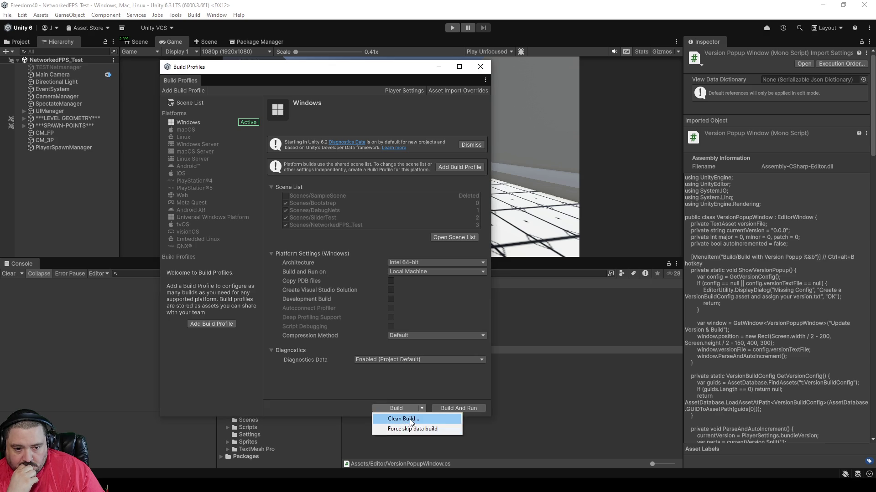
Choose Clean Build and pick the project's Builds folder as the output location
click(403, 418)
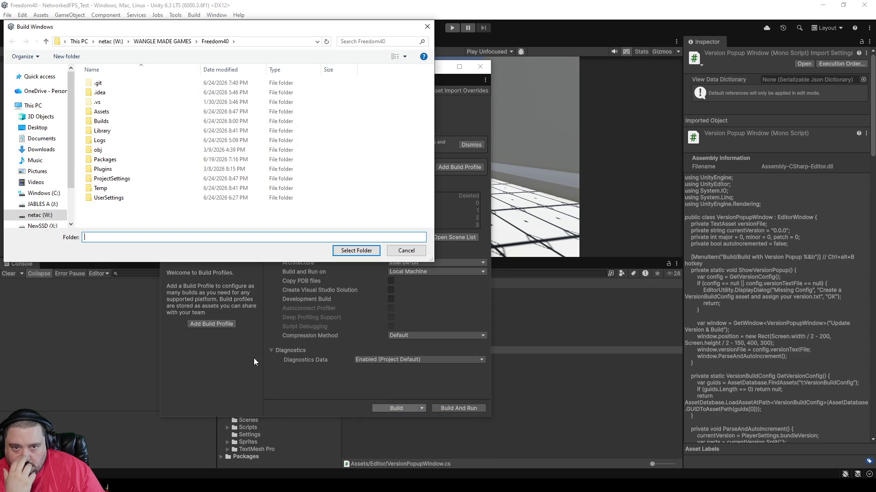
click(101, 121)
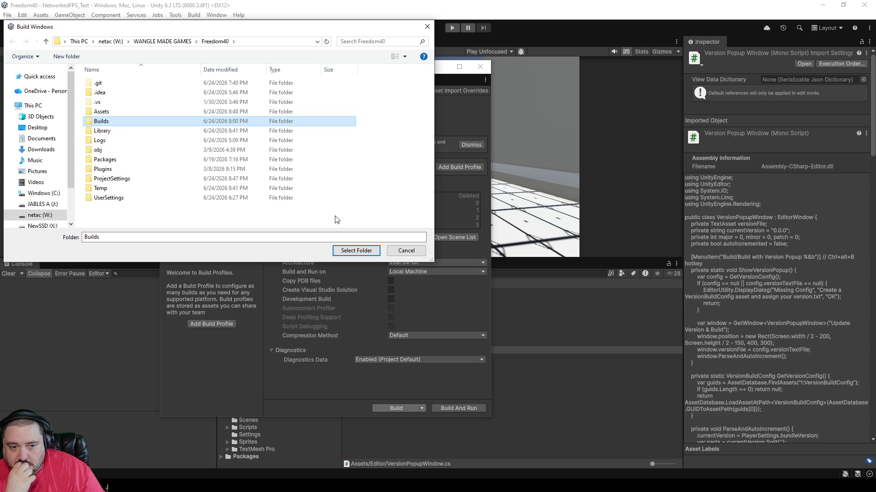
click(356, 251)
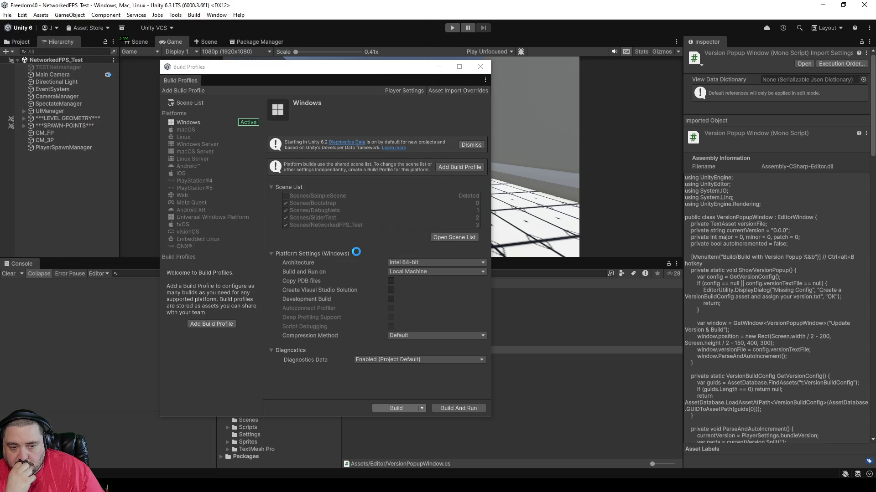
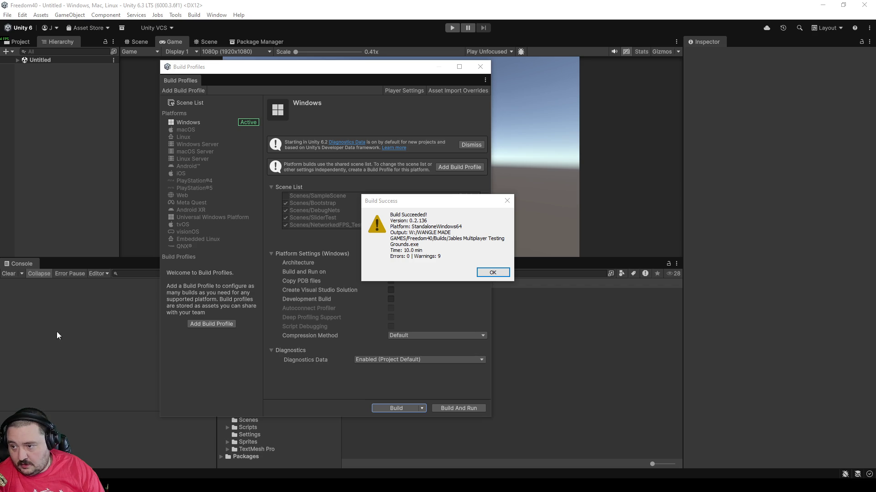
Acknowledge the Build Success dialog so the script zips version 0.2.136 into Builds\_ZIPs
click(488, 276)
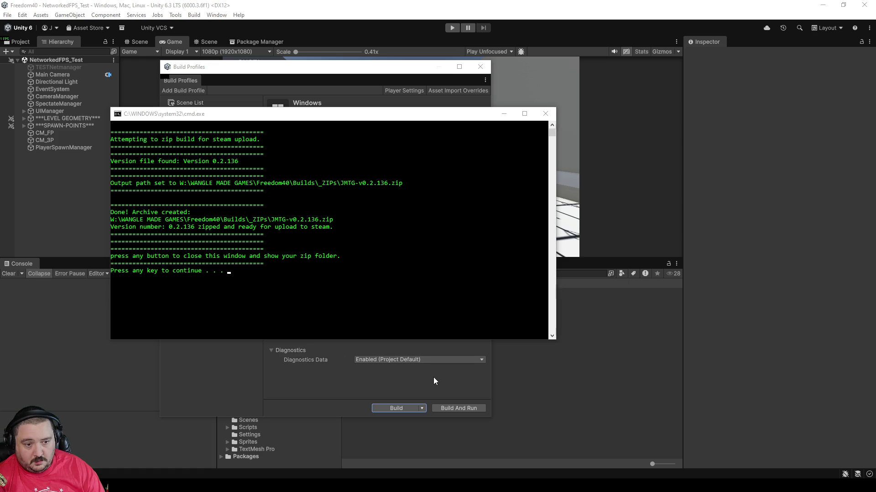
Close the finished zip script's Command Prompt window
key(space)
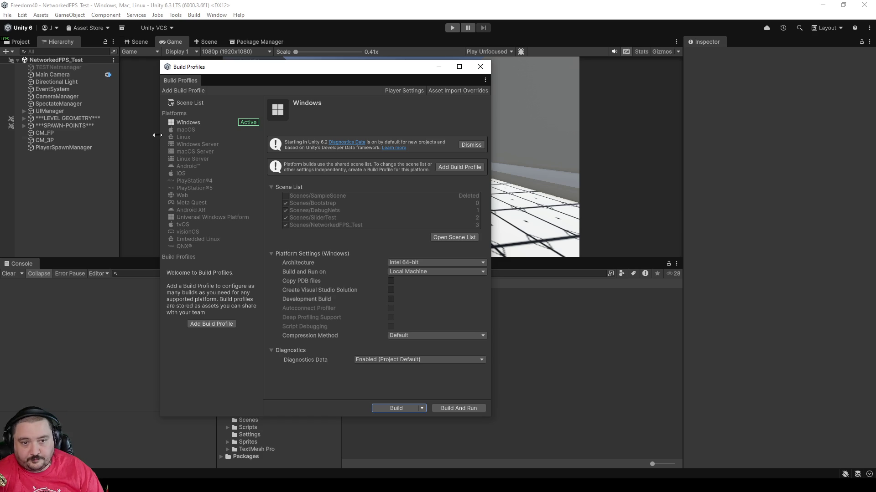
Start a Clean Build for Windows with Builds\BuildFiles as the output folder
click(422, 408)
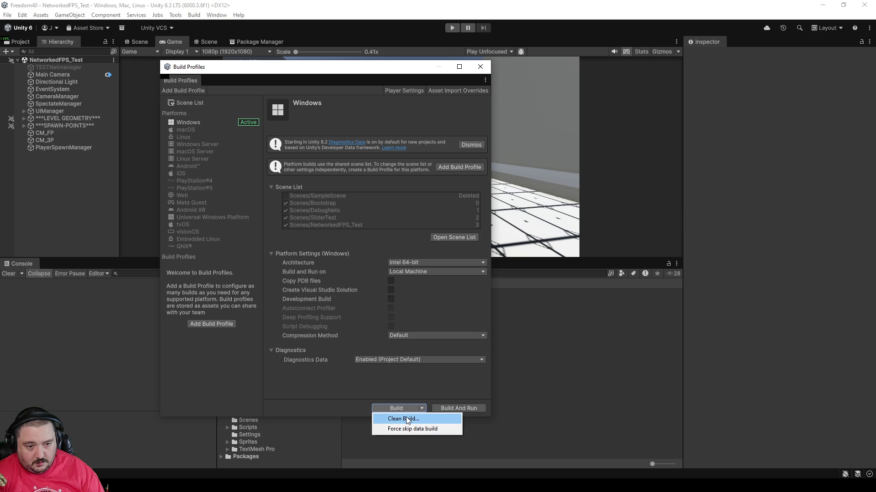
click(407, 419)
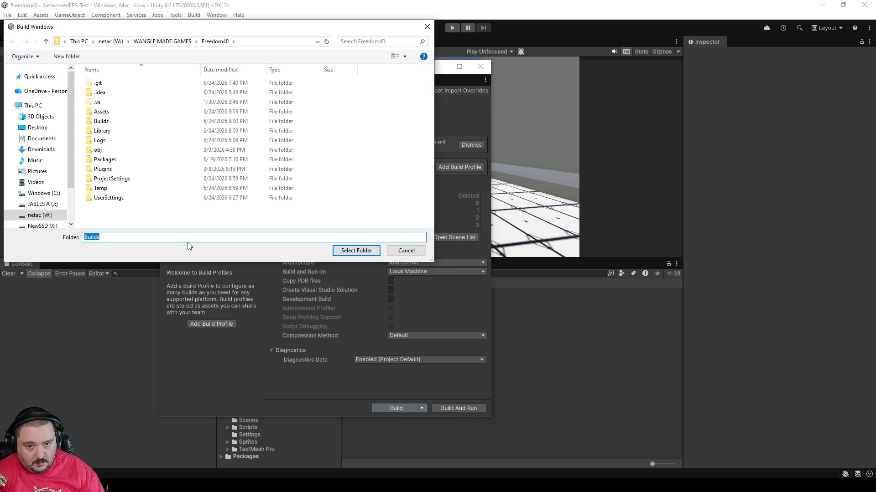
double_click(104, 121)
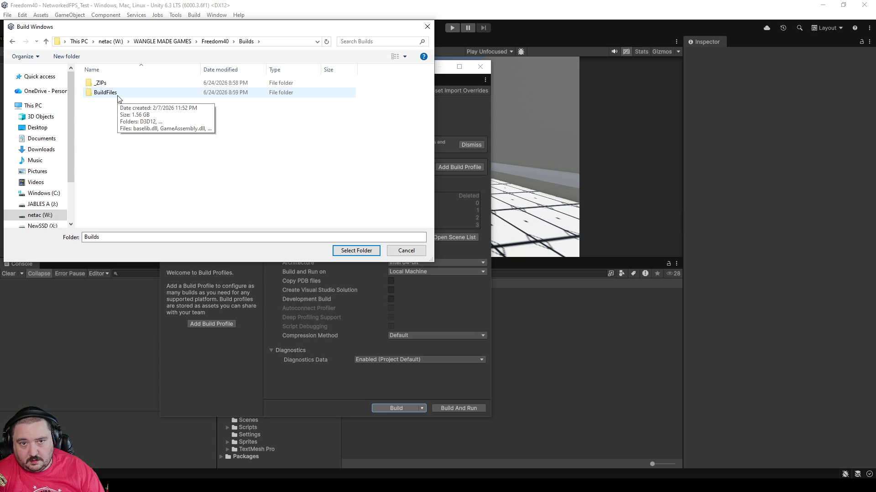
click(117, 93)
click(339, 251)
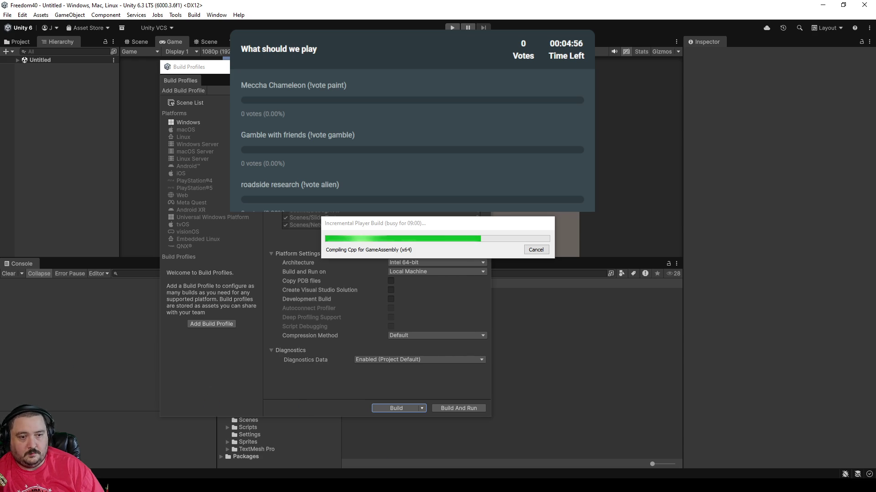
Wait for the Windows 64-bit IL2CPP player build to finish compiling
mouse_move(430, 486)
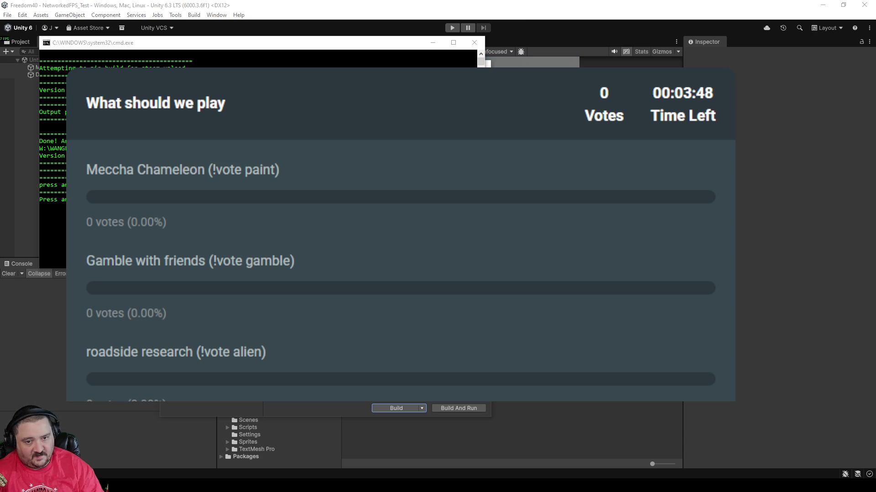
Close the finished zip script window and drag the poll overlay settings onto the screen
key(Return)
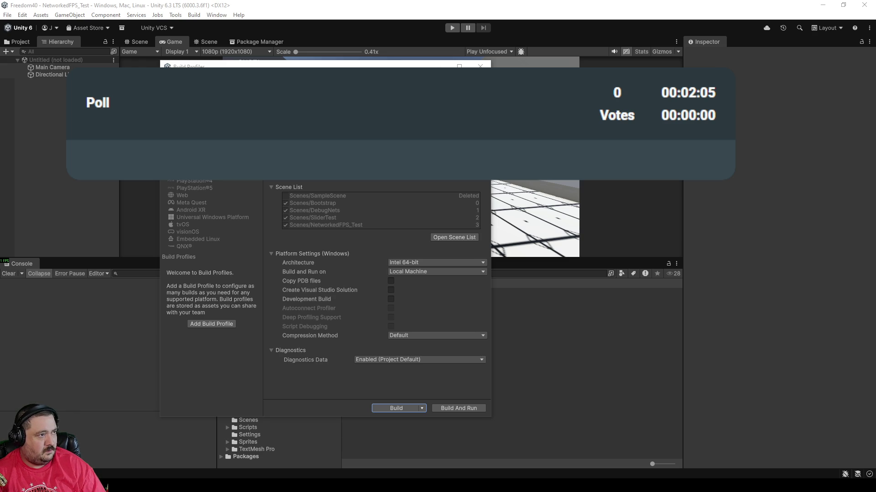
mouse_move(875, 18)
mouse_down()
mouse_move(770, 22)
mouse_move(874, 56)
mouse_move(419, 65)
mouse_move(462, 49)
mouse_up()
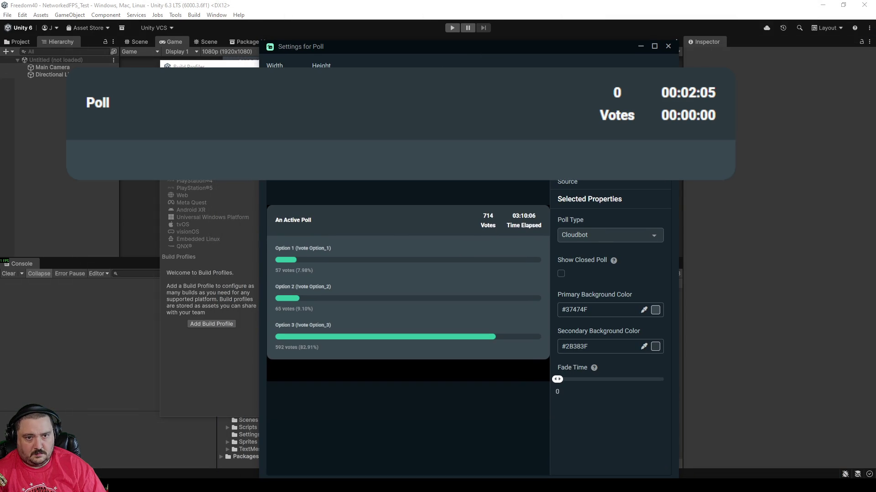
Close the poll overlay settings, leaving the 'What should we play' poll running
click(668, 47)
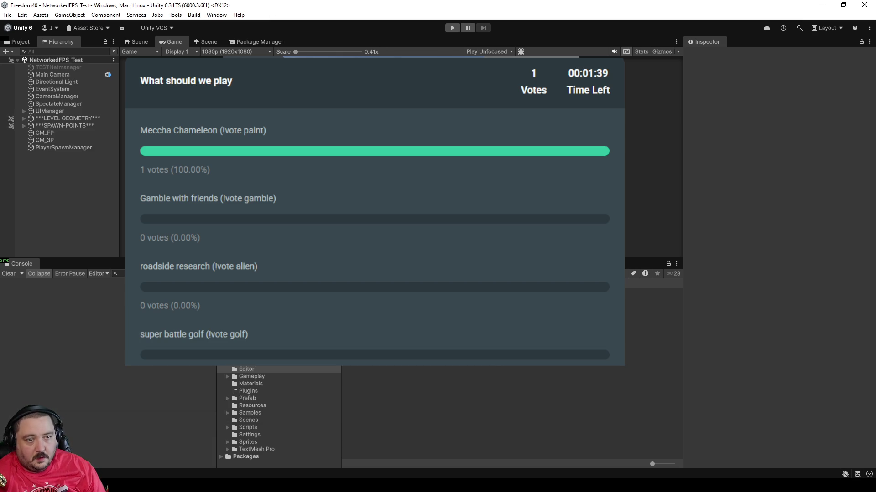
Run Build with Version Popup, close the spare Explorer window, and dismiss the finished build report
click(213, 26)
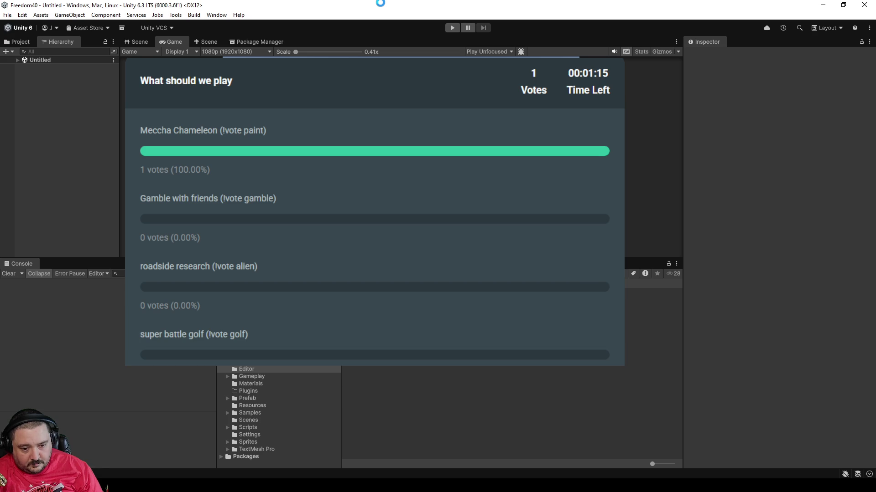
mouse_move(212, 486)
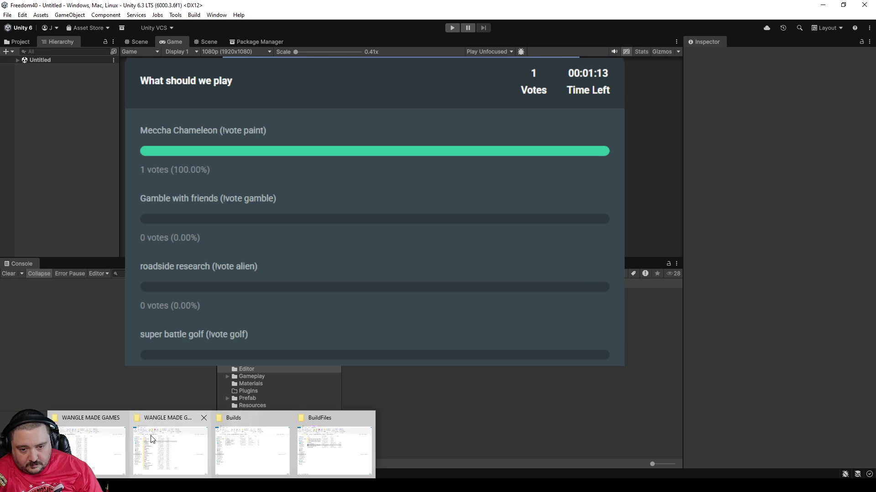
click(121, 418)
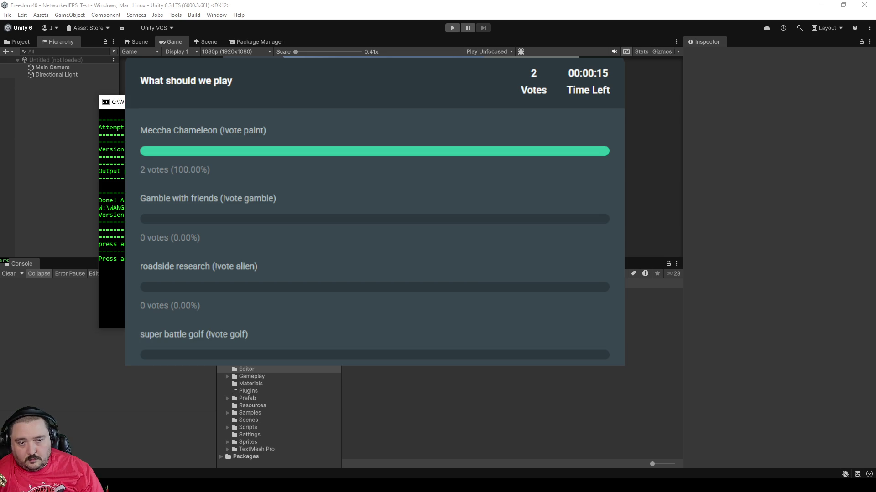
key(Return)
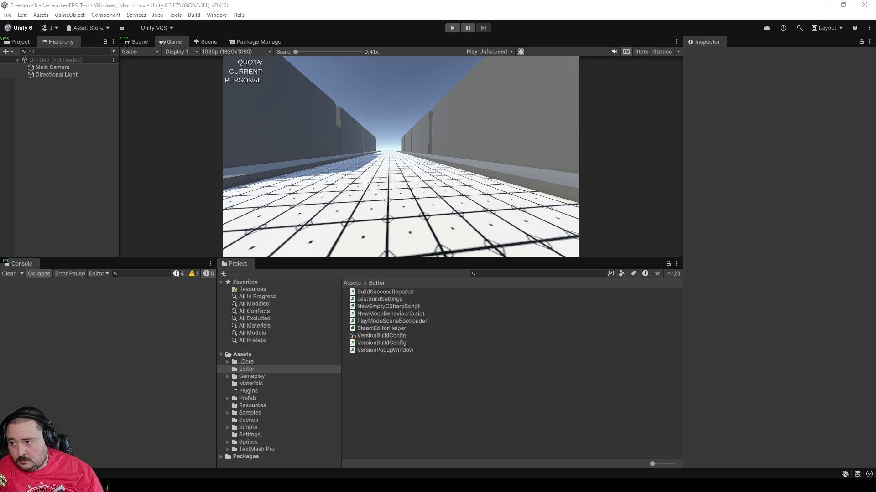
Open the File menu of project actions in the Unity editor
click(69, 14)
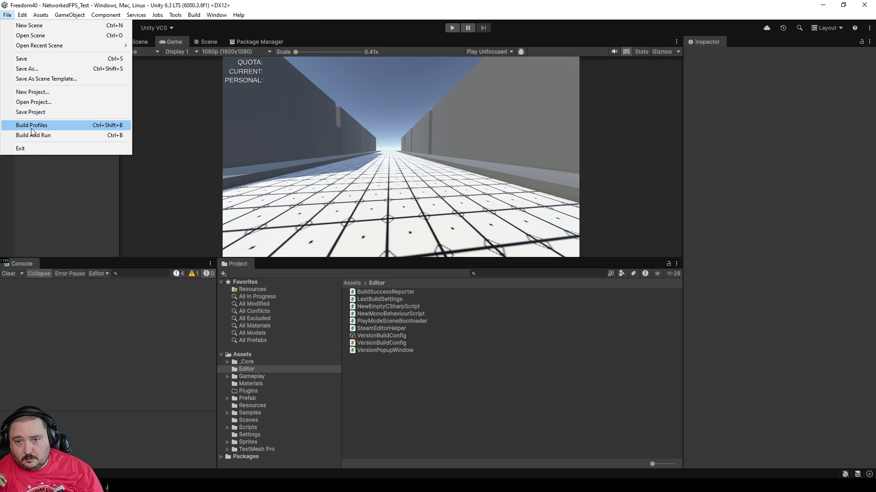
Open Build Profiles, close Asset Import Overrides, and close the Platform Browser without adding a profile
click(31, 126)
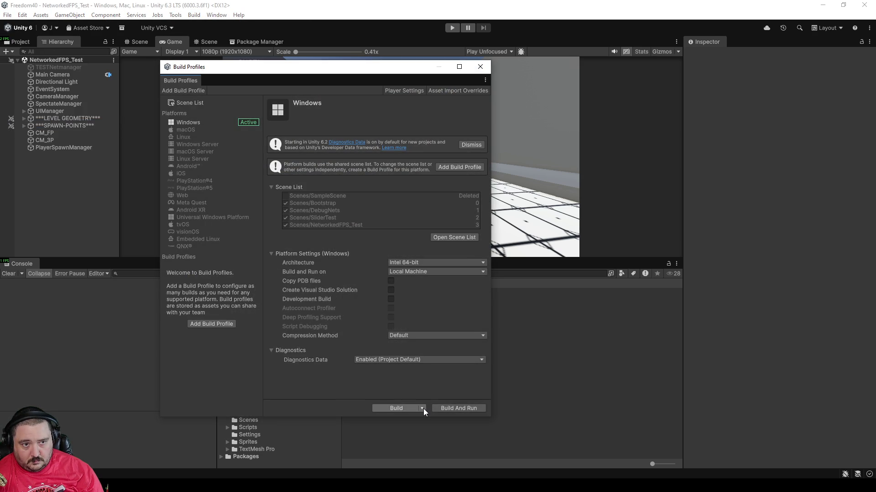
click(447, 91)
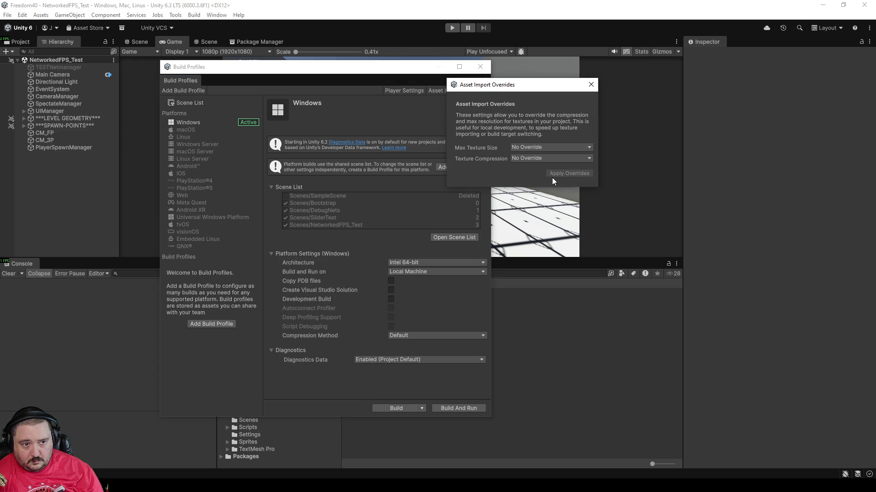
click(591, 85)
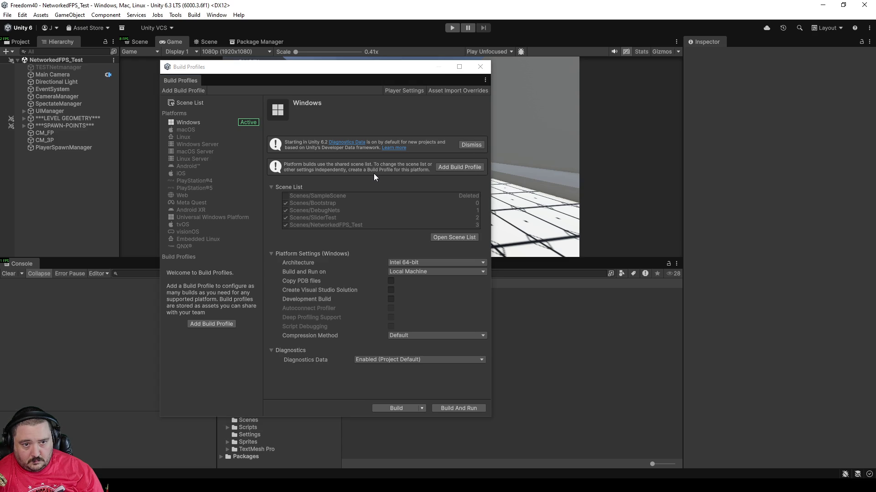
click(458, 167)
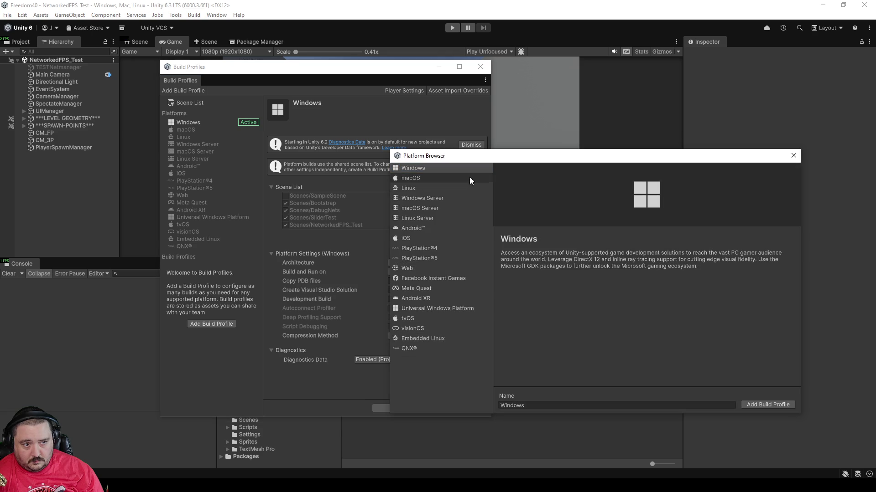
click(762, 407)
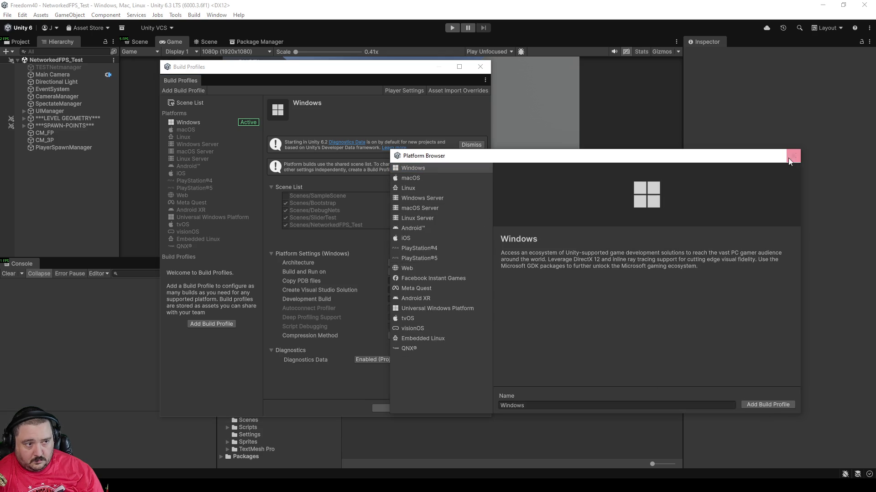
On the Windows profile, keep Build and Run on Local Machine and Compression Method at Default
click(192, 122)
click(184, 136)
click(189, 125)
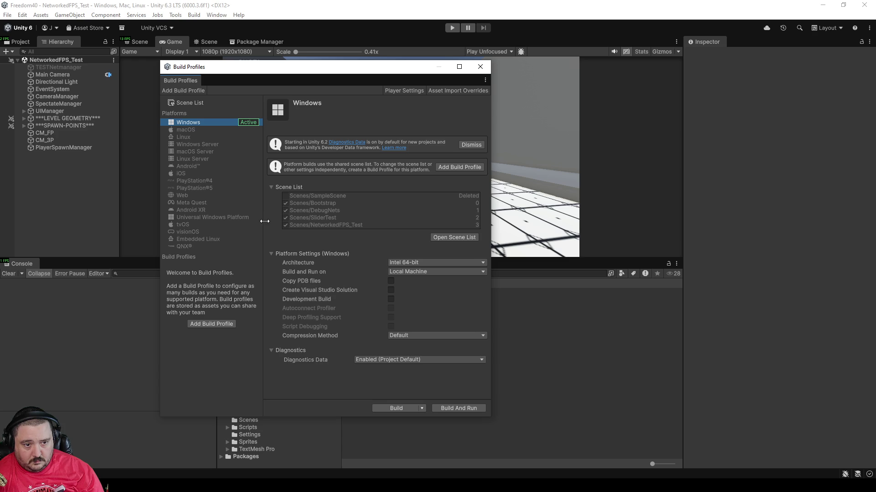
click(419, 274)
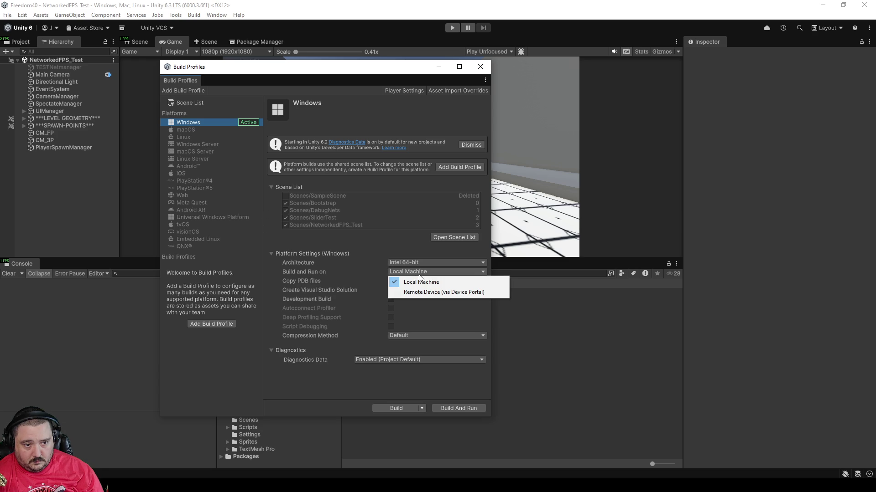
click(327, 250)
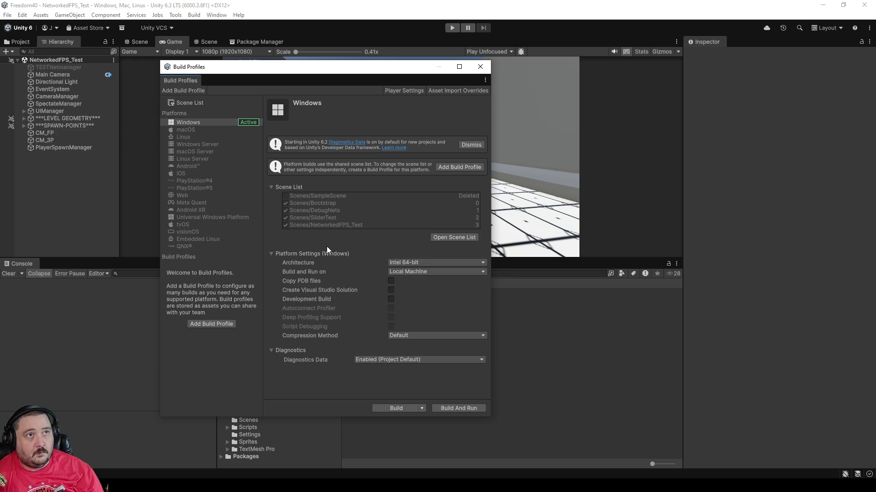
click(426, 333)
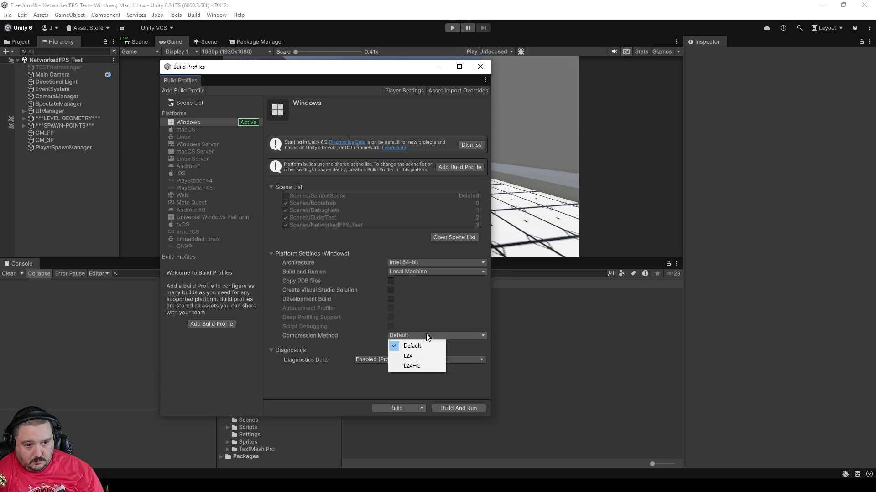
click(300, 385)
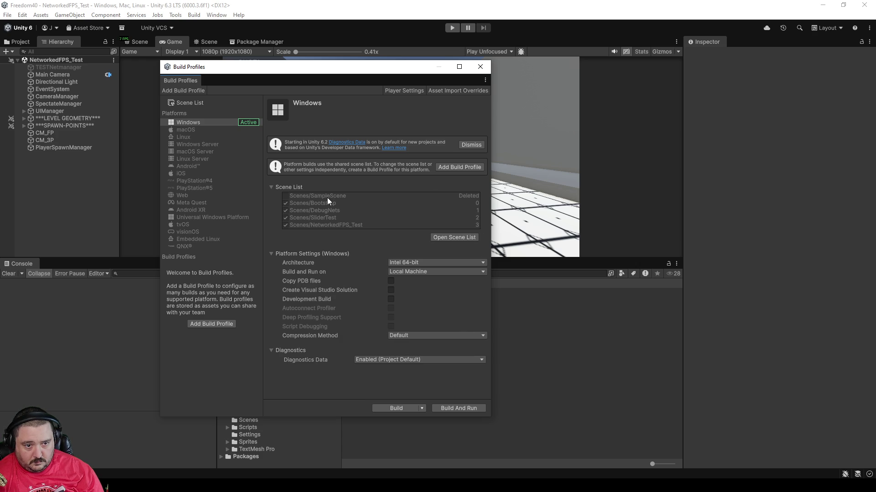
Remove Scenes/SampleScene from the Scene List, then return to the Windows platform settings
click(437, 237)
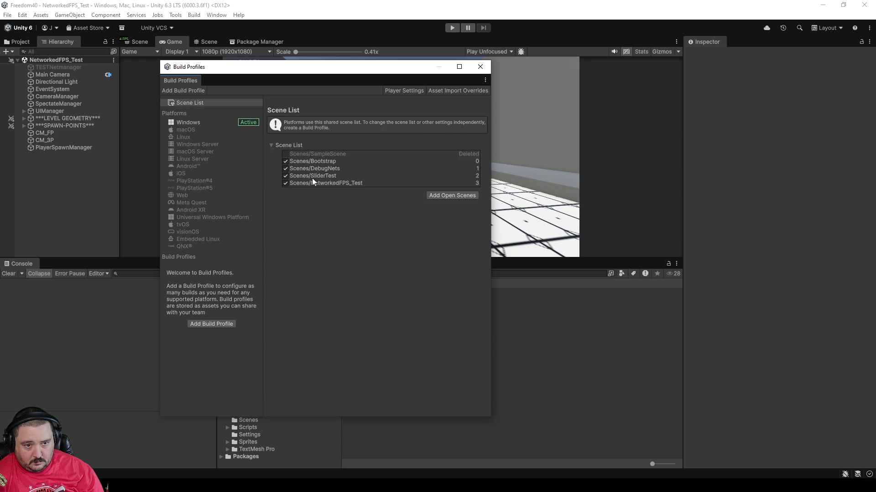
click(317, 154)
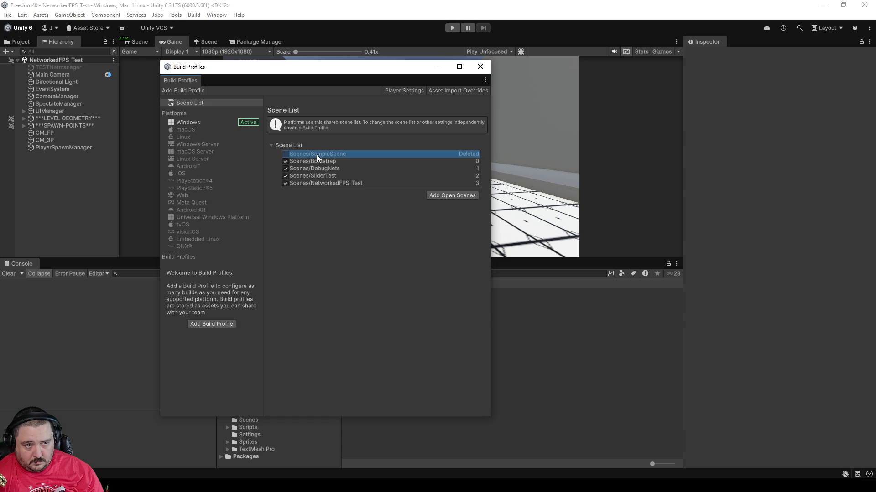
right_click(436, 154)
click(461, 159)
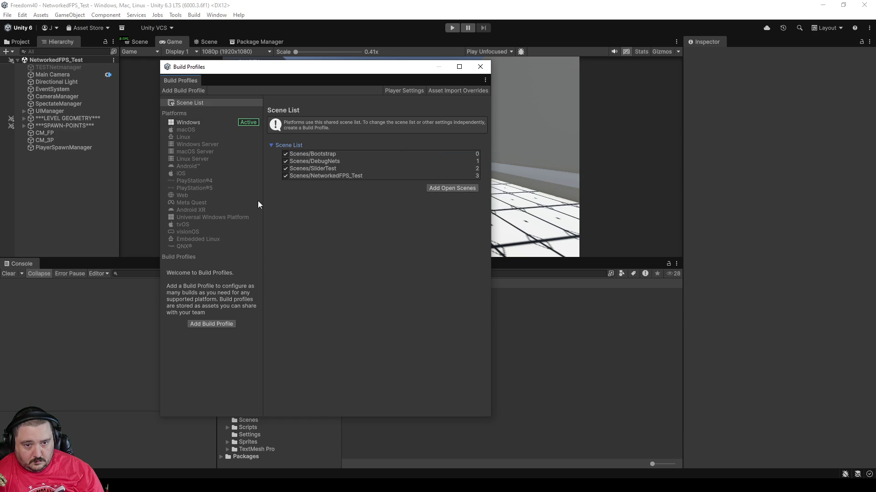
click(183, 125)
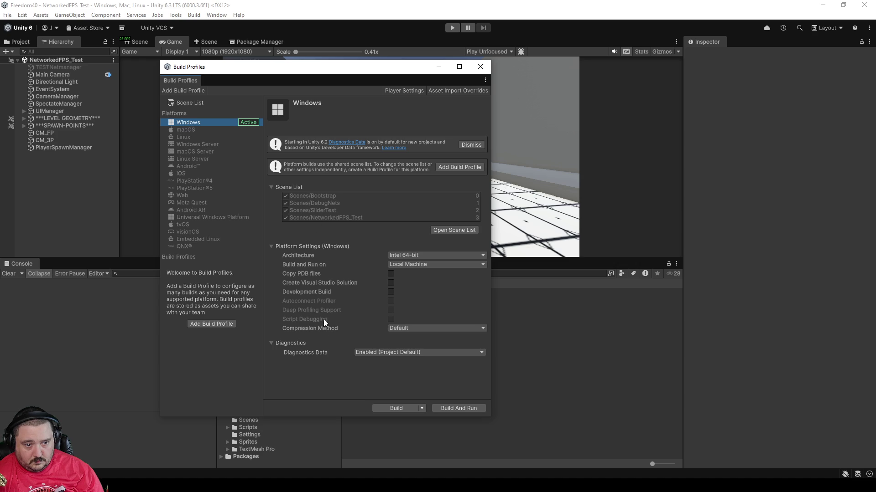
Run a Clean Build for Windows and close the zip console once JMTG-v0.2.136.zip is made
click(422, 408)
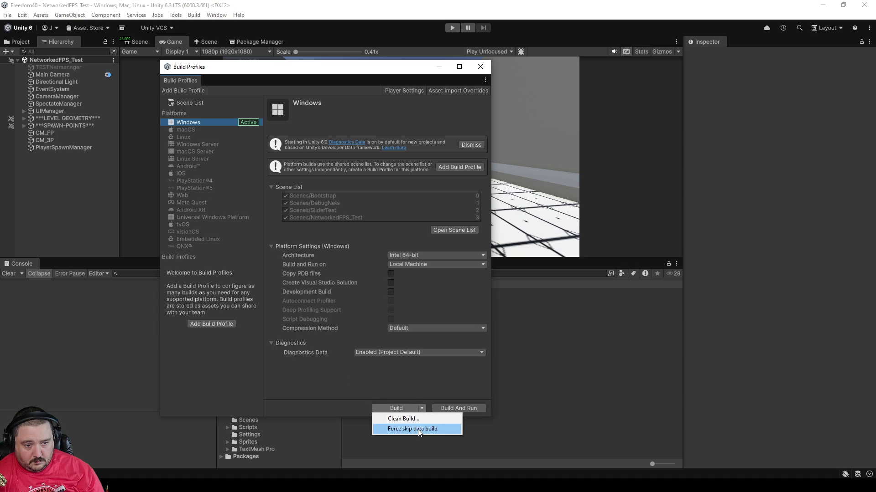
click(340, 386)
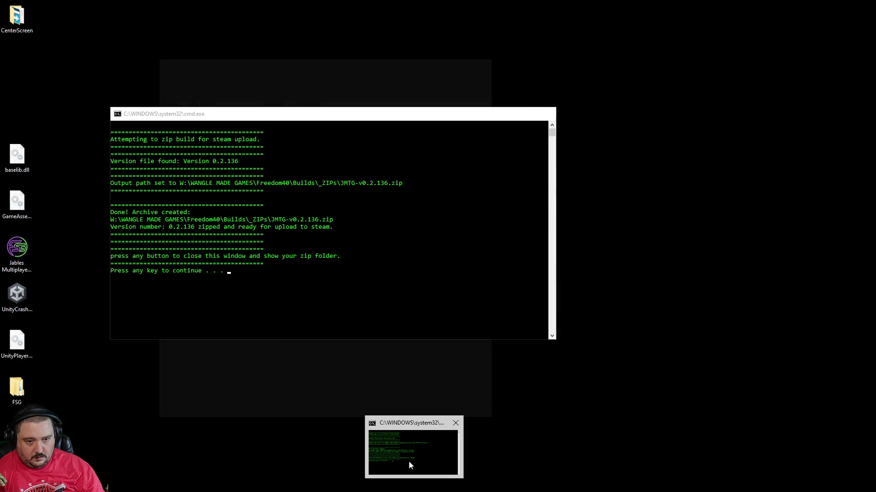
click(408, 461)
click(546, 114)
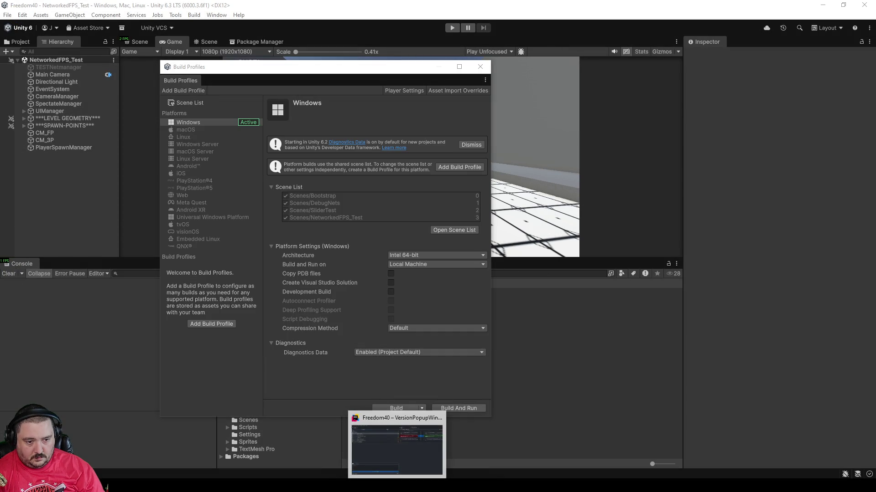
click(381, 438)
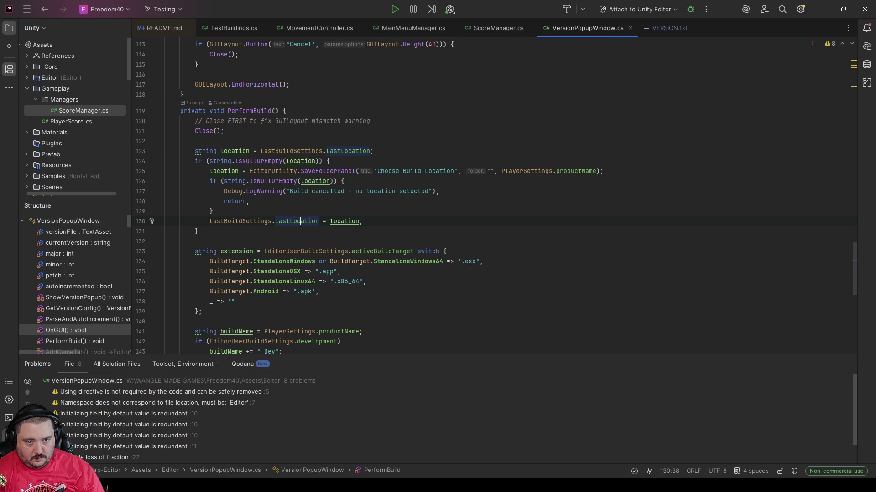
Read through VersionPopupWindow.cs and LastLocation's documentation, then return to the Unity Editor
scroll(437, 291, up, 1)
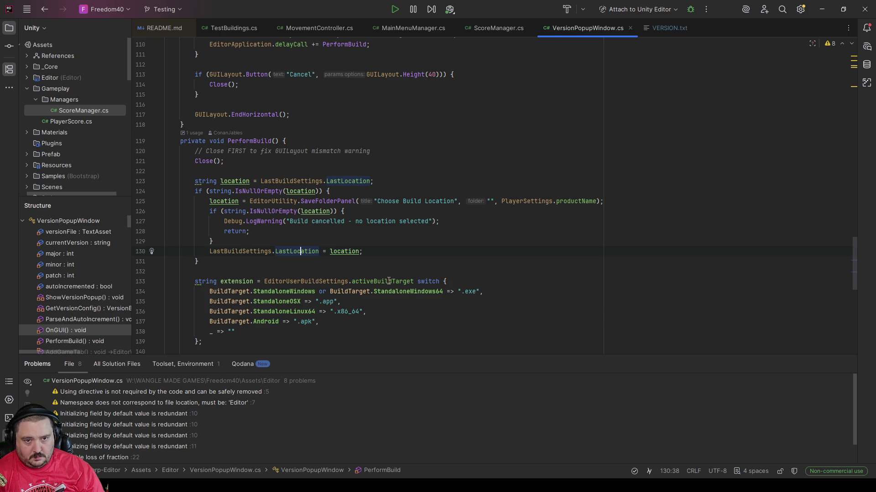
scroll(392, 298, up, 3)
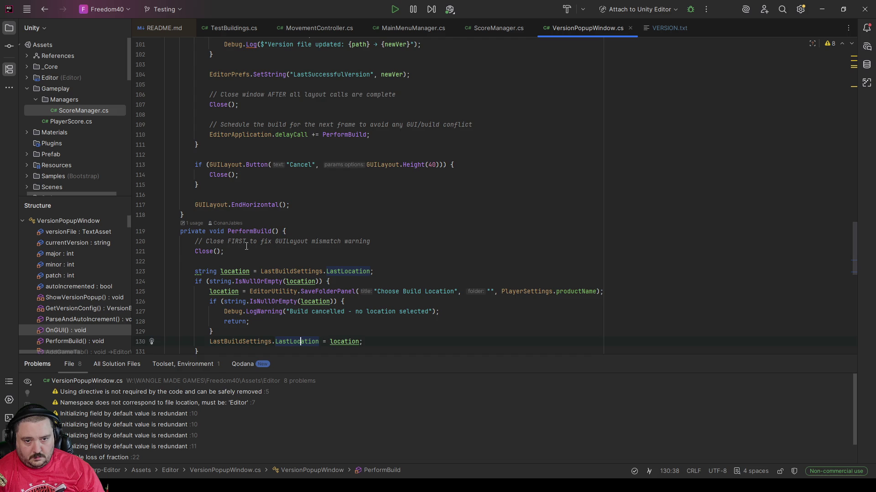
scroll(240, 246, up, 5)
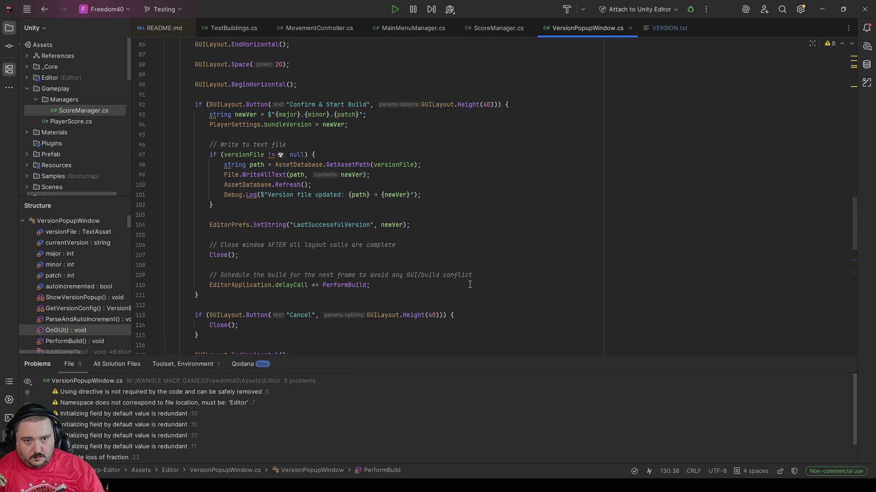
scroll(470, 285, up, 4)
scroll(476, 279, up, 16)
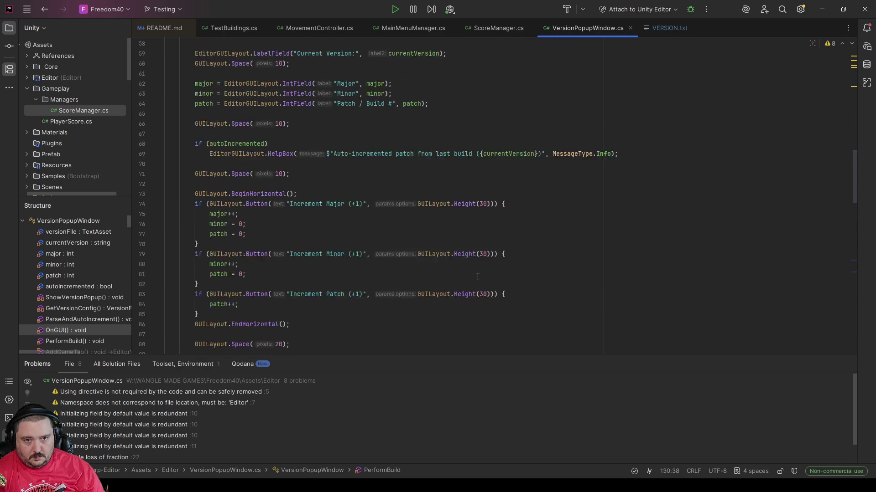
scroll(479, 276, up, 7)
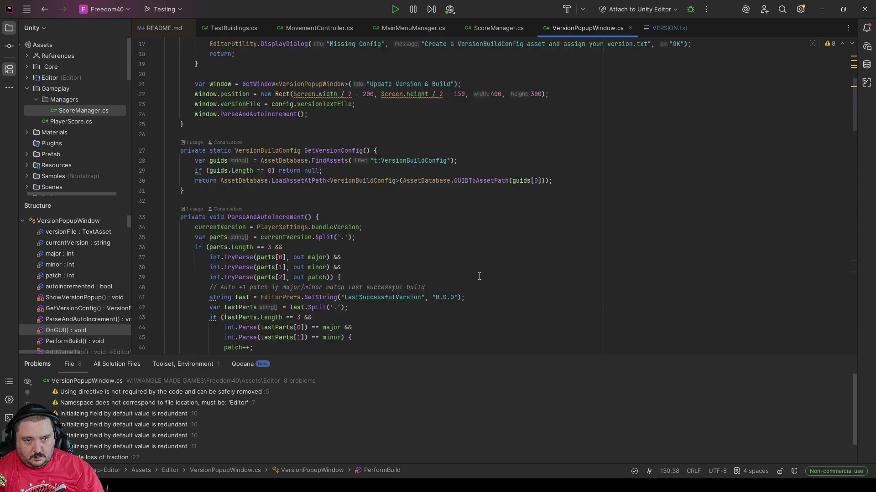
scroll(480, 277, up, 2)
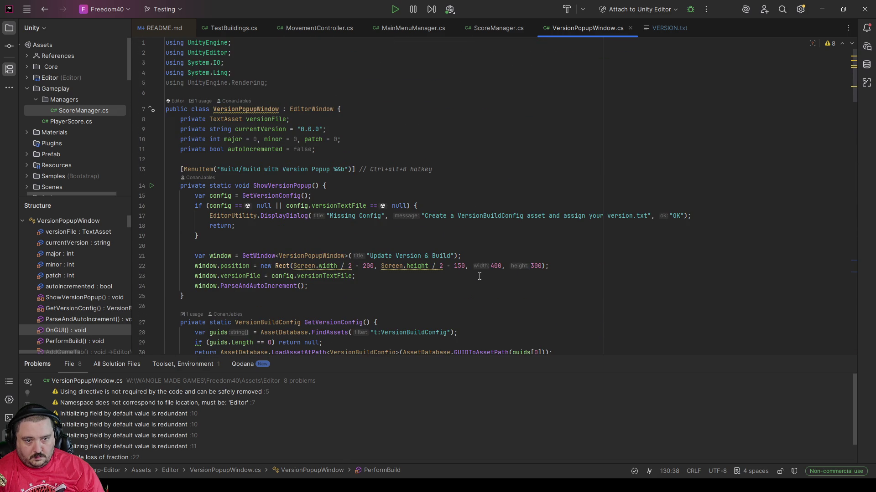
scroll(479, 276, down, 18)
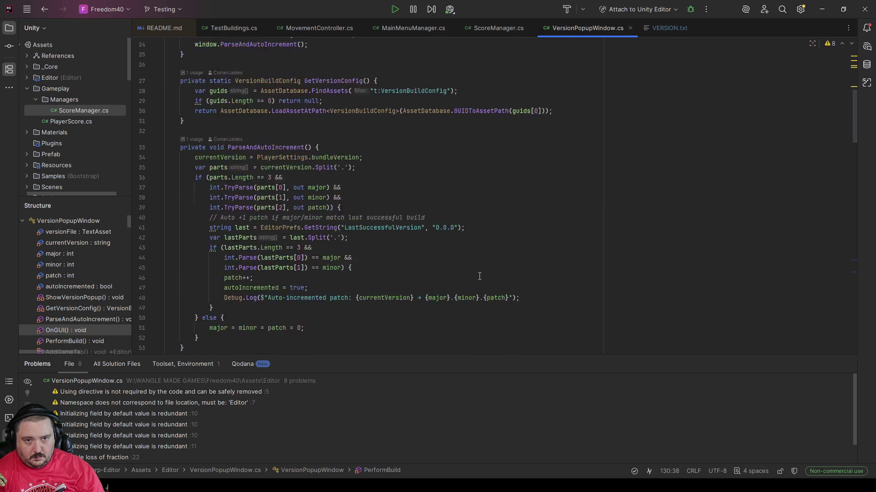
scroll(479, 277, down, 11)
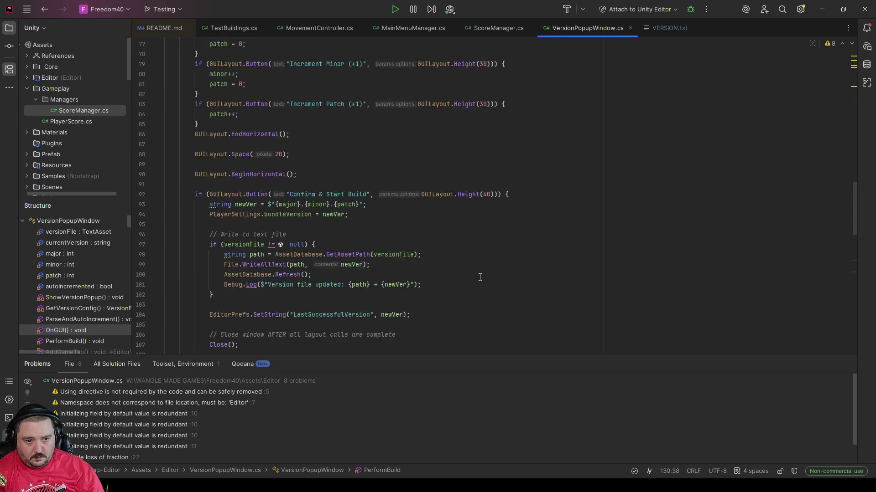
scroll(479, 277, down, 5)
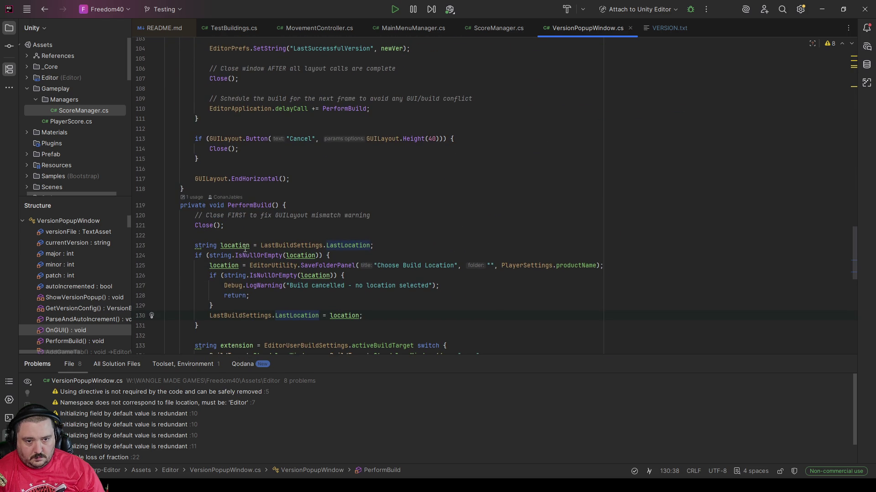
mouse_move(333, 251)
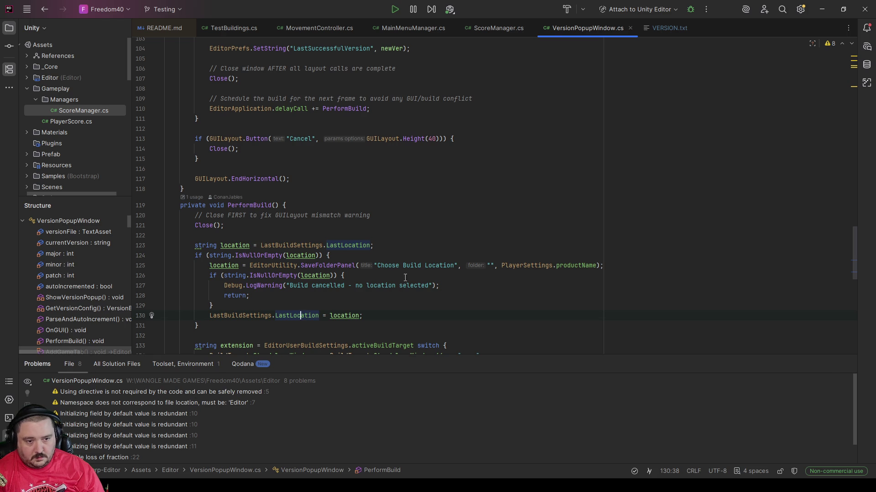
key(alt+Tab)
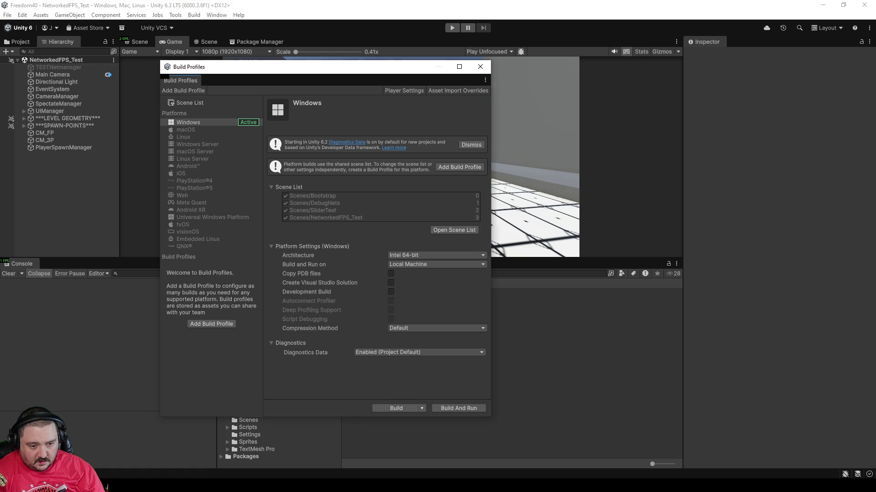
Close Build Profiles, search the Project for 'build', and open LastBuildSettings.cs in Rider
click(481, 66)
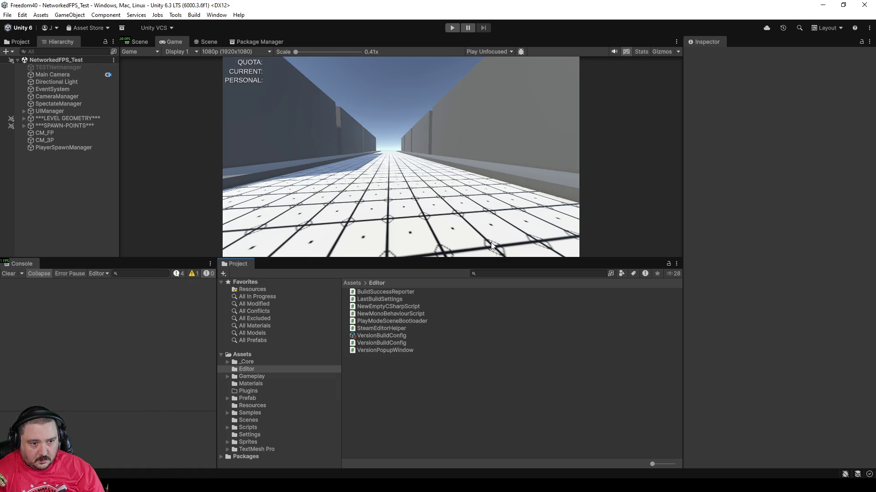
text(build)
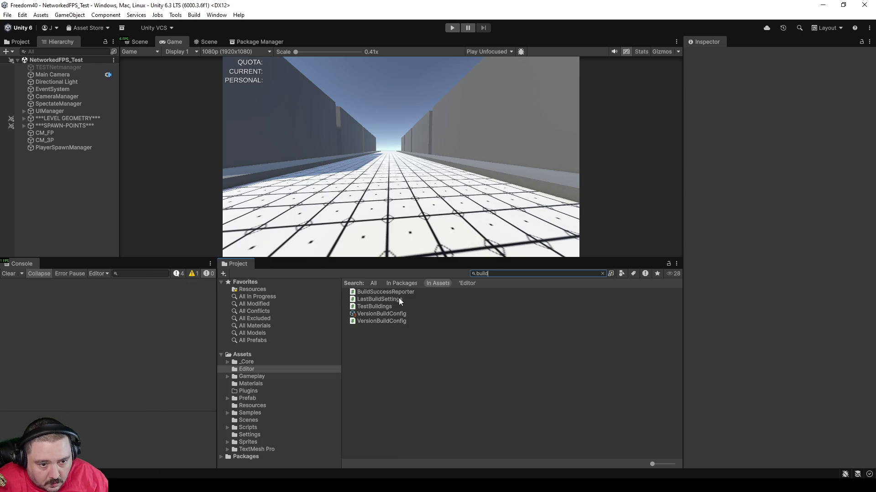
click(400, 300)
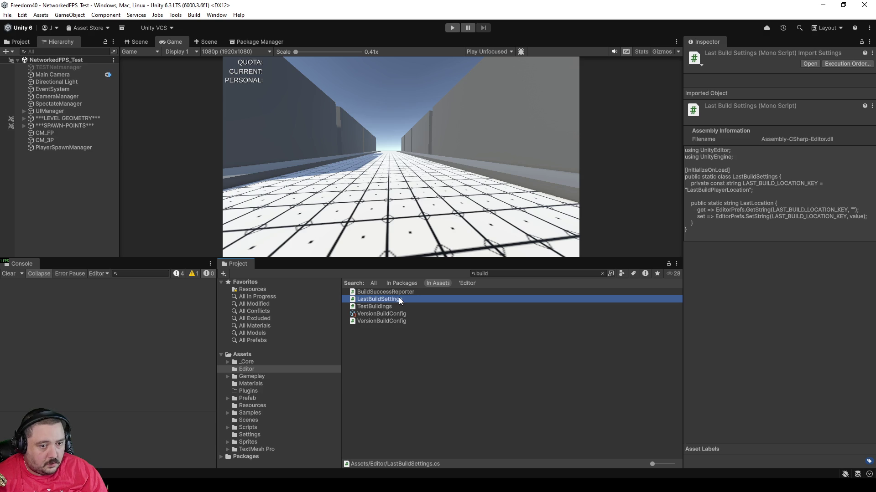
double_click(399, 299)
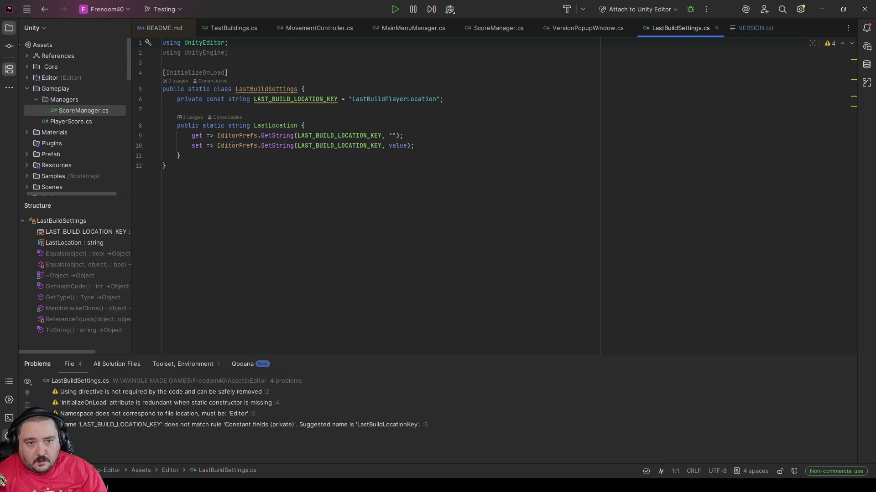
click(263, 216)
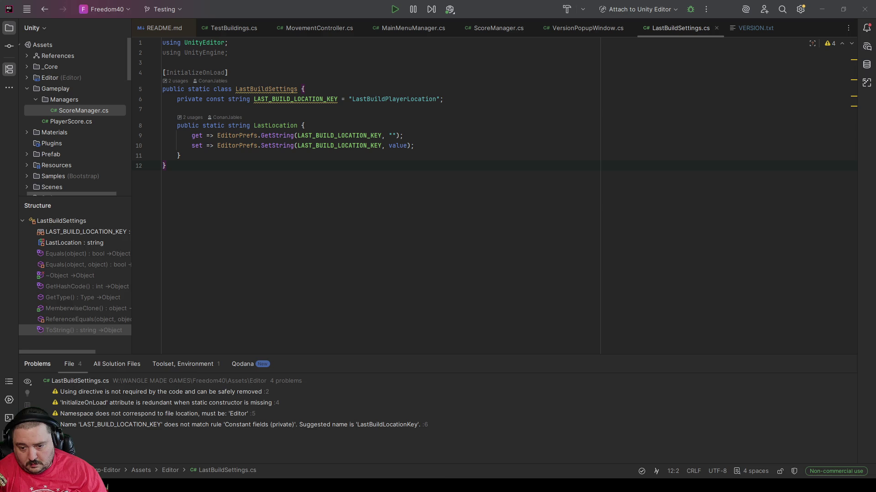
Launch the Registry Editor from the Windows Run prompt
key(super)
key(Escape)
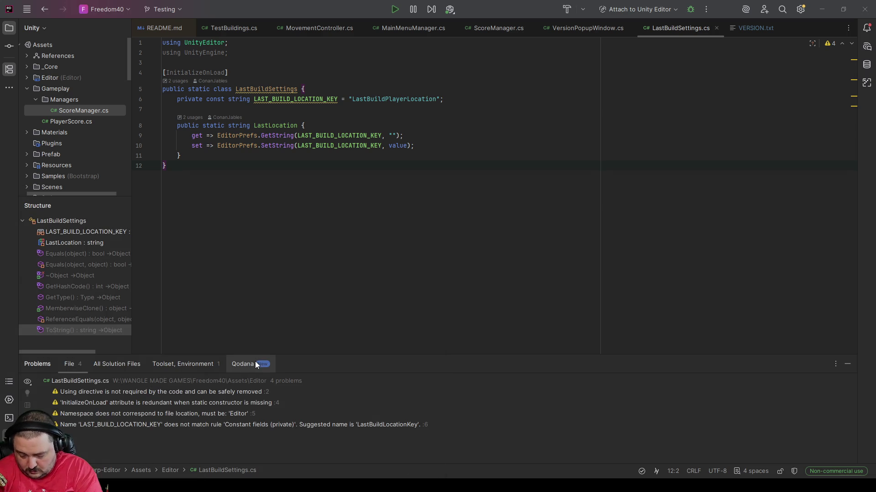
key(super+r)
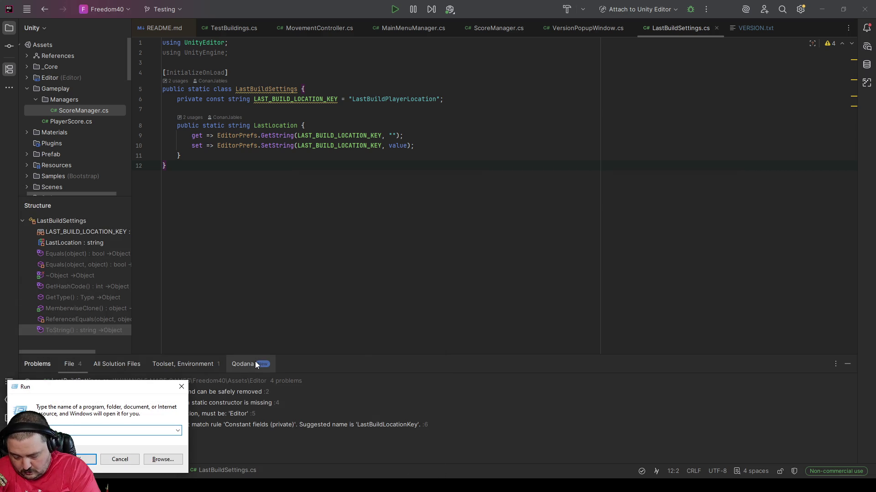
key(Return)
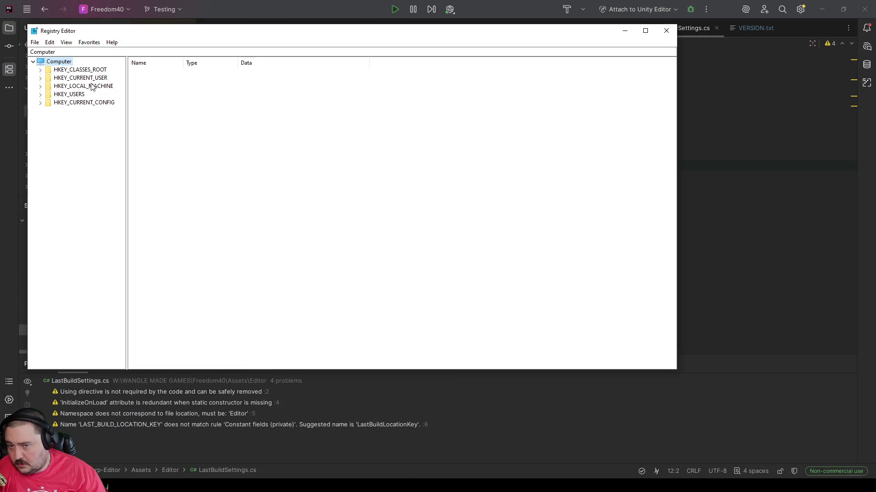
Expand HKEY_CURRENT_USER > SOFTWARE > Unity > UnityEditor in the registry tree and widen the tree
double_click(93, 79)
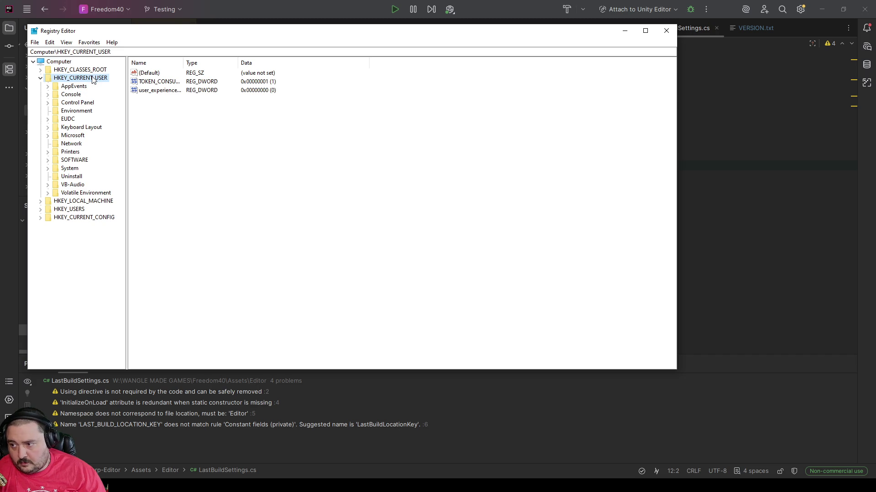
click(71, 161)
click(47, 160)
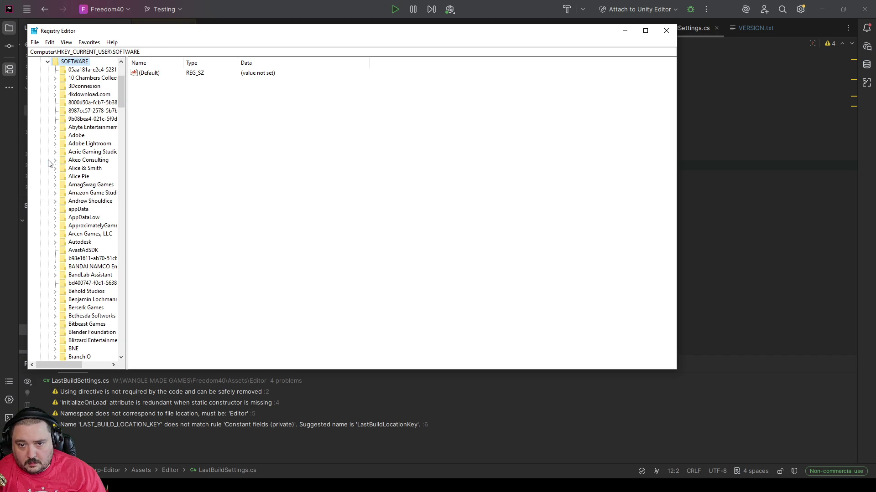
click(97, 315)
text(u)
scroll(87, 314, down, 1)
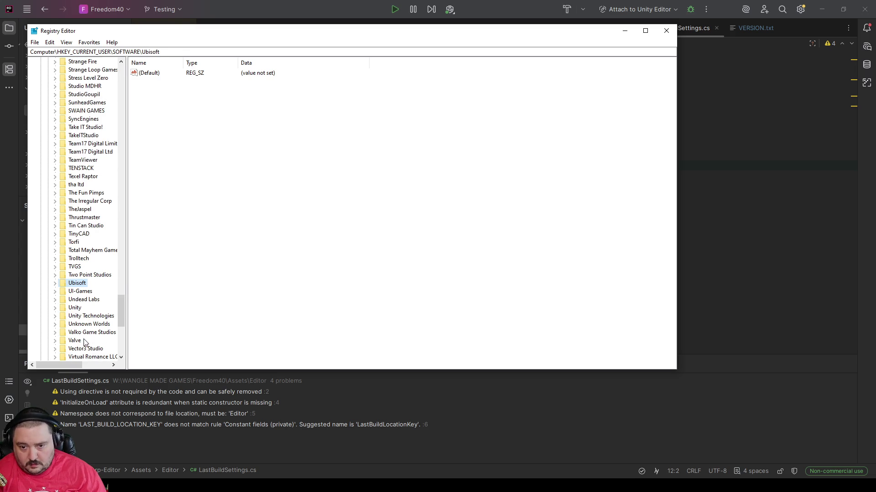
click(74, 309)
click(57, 310)
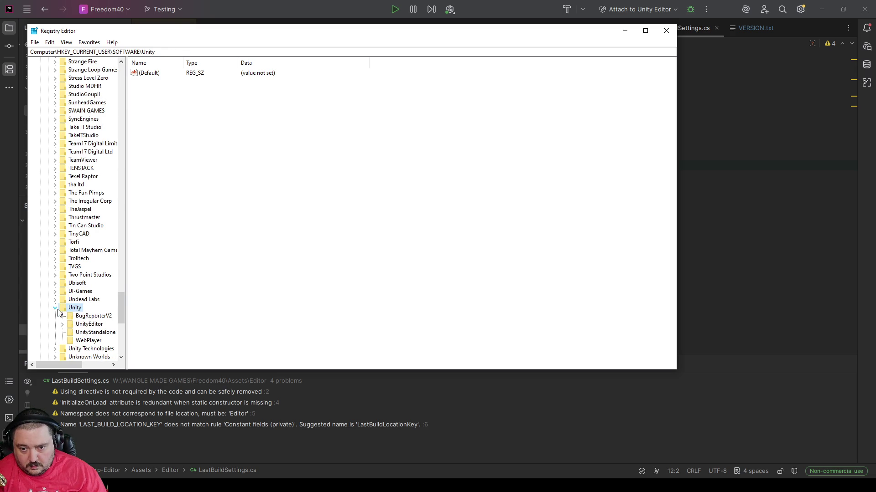
click(62, 325)
click(87, 309)
drag(127, 193, 188, 184)
scroll(121, 263, down, 3)
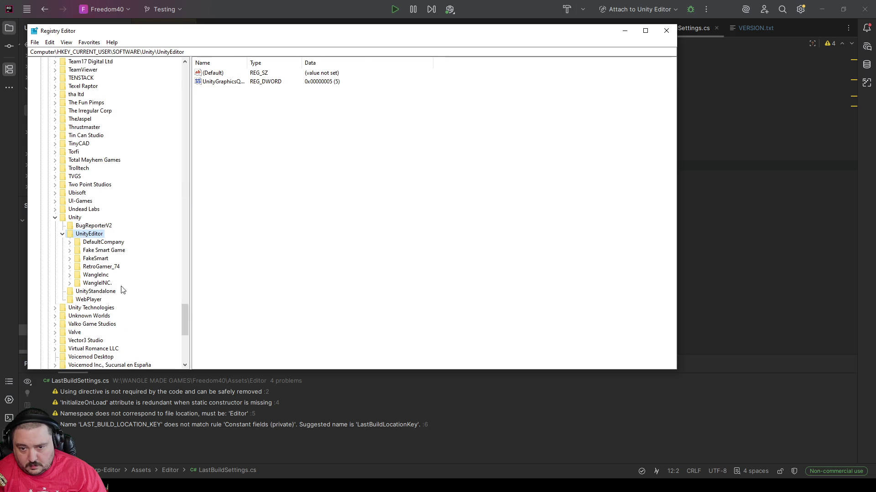
Show the Jables Multiplayer Testing Grounds values under Fake Smart Game with the Name column widened
click(94, 251)
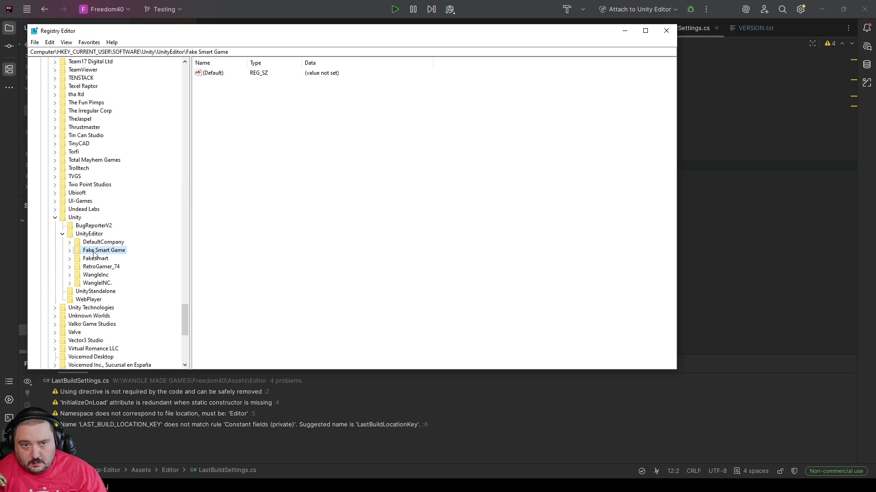
double_click(94, 251)
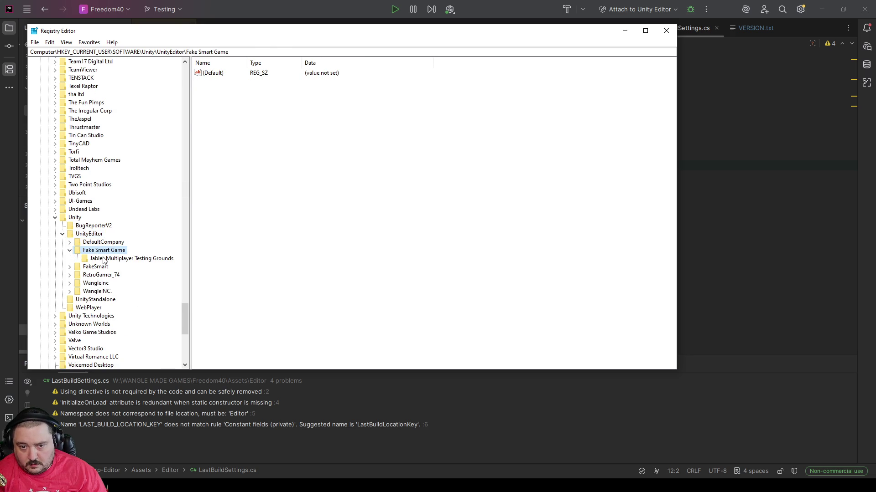
click(96, 259)
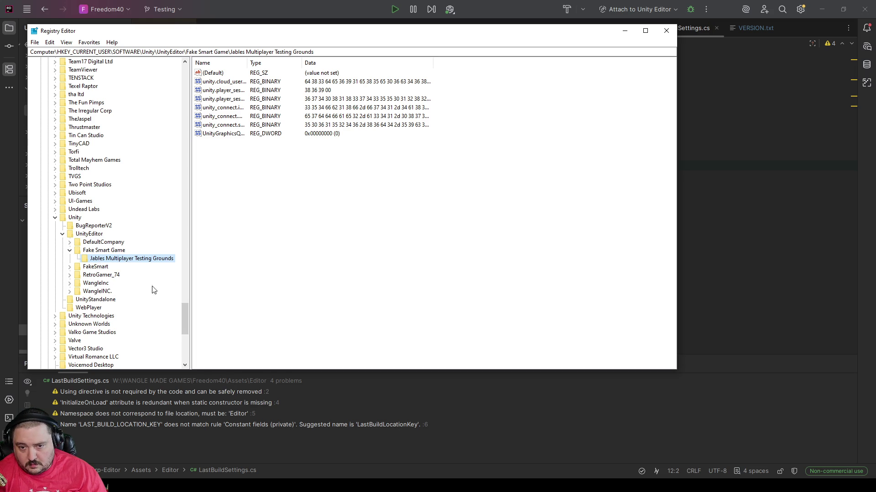
mouse_move(190, 249)
mouse_down()
mouse_move(201, 249)
mouse_move(192, 249)
mouse_up()
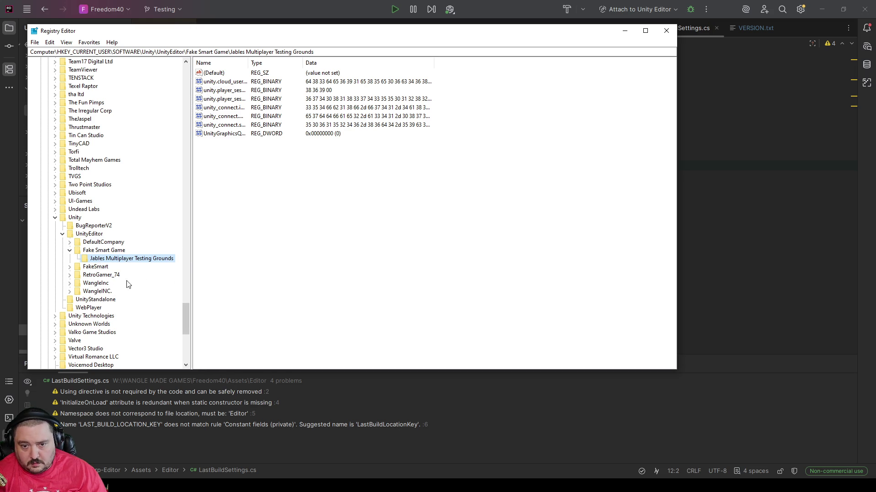
click(70, 267)
click(90, 269)
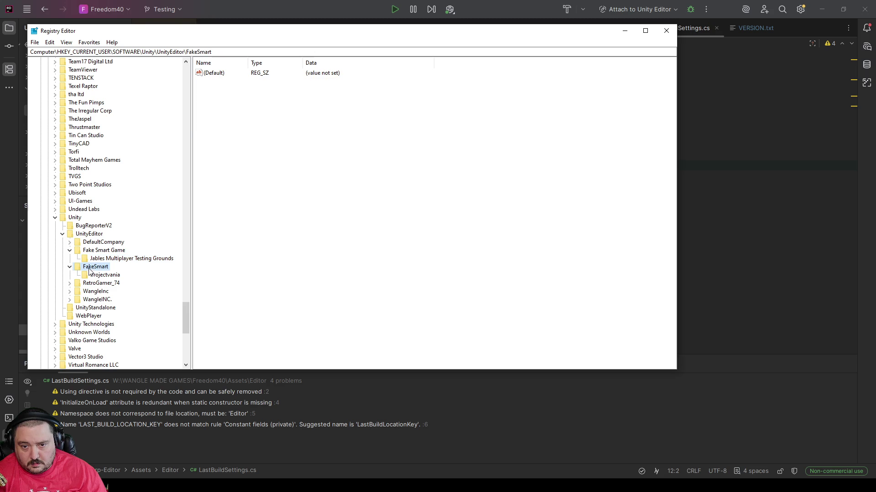
click(94, 262)
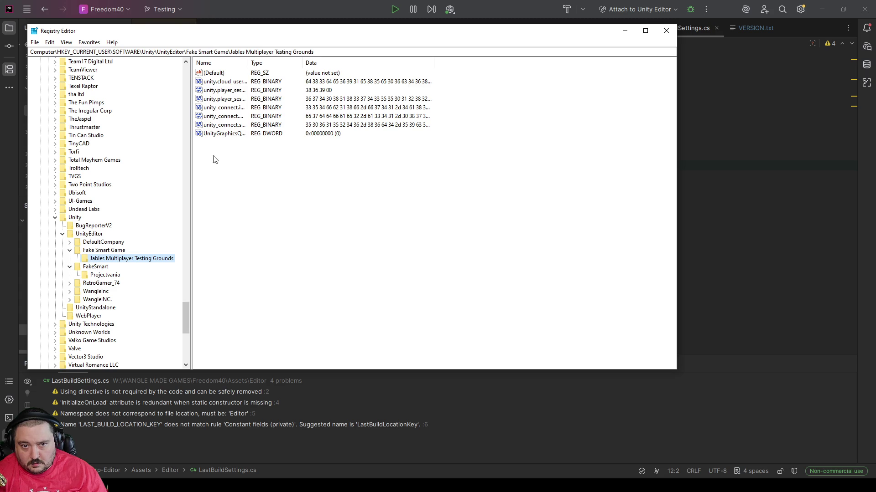
mouse_move(248, 63)
mouse_down()
mouse_move(348, 66)
mouse_move(334, 66)
mouse_up()
click(297, 96)
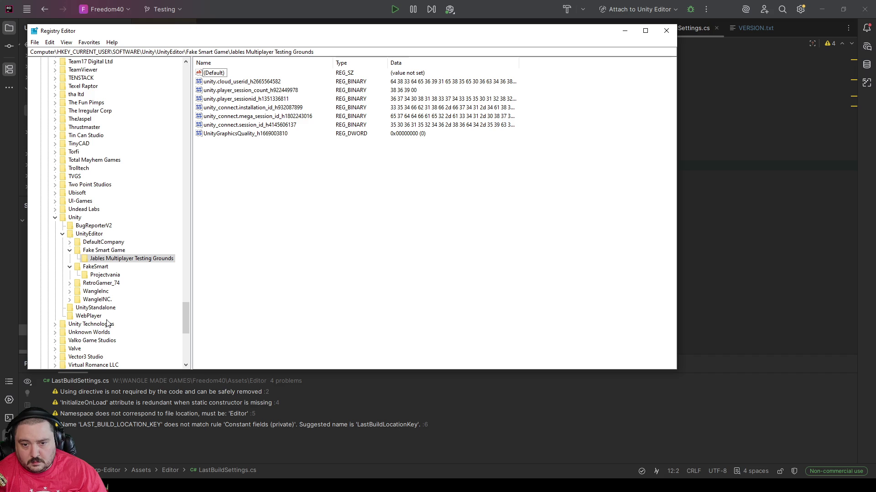
click(55, 324)
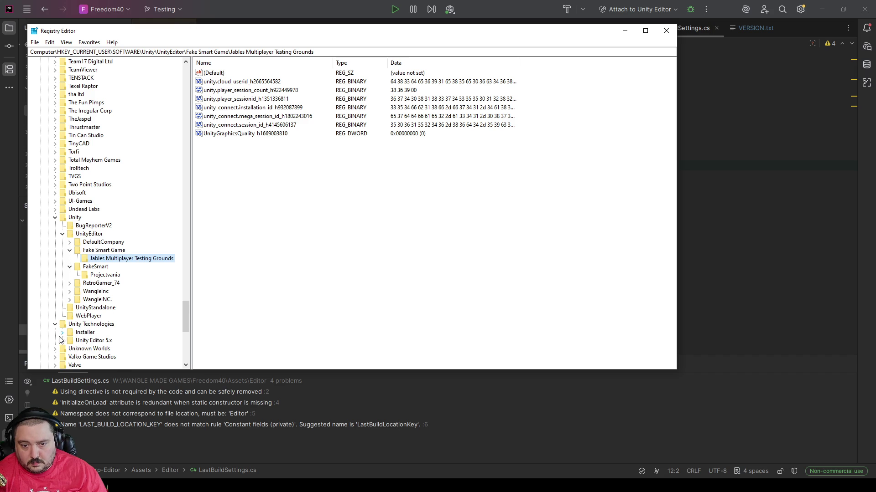
click(86, 342)
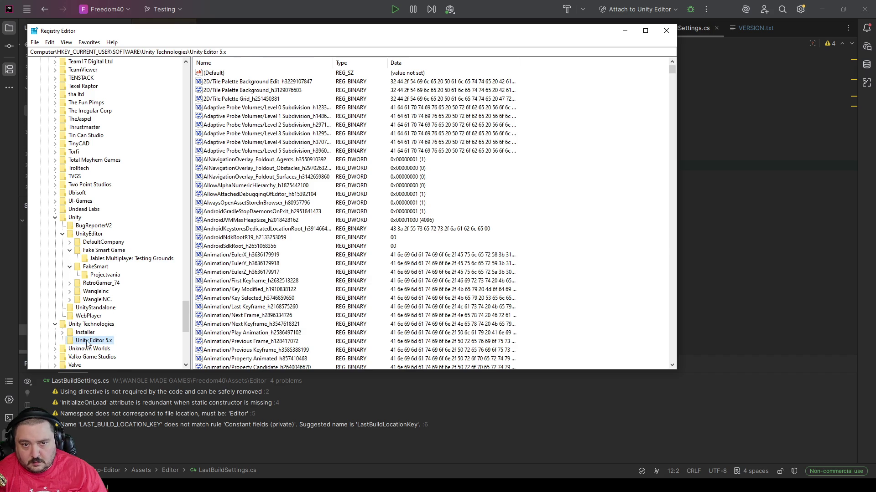
scroll(249, 274, down, 20)
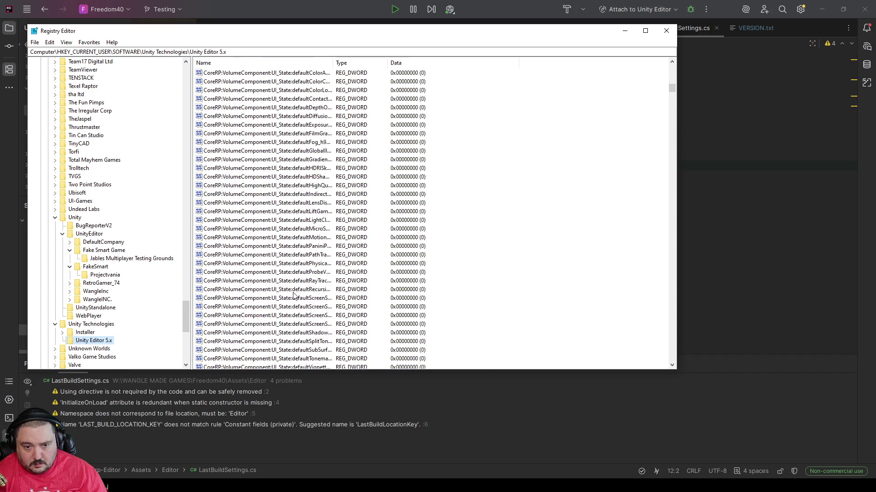
scroll(271, 287, down, 10)
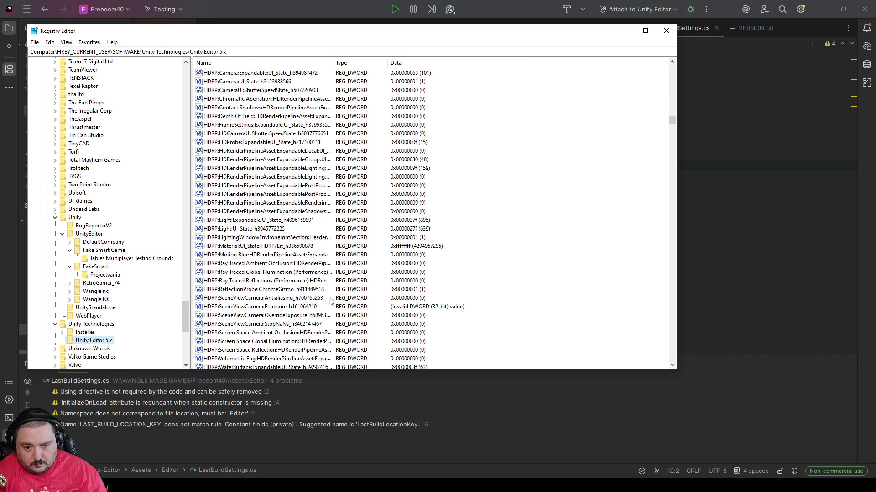
click(673, 145)
mouse_move(675, 145)
mouse_down()
mouse_move(680, 215)
mouse_move(670, 136)
mouse_up()
scroll(246, 151, up, 3)
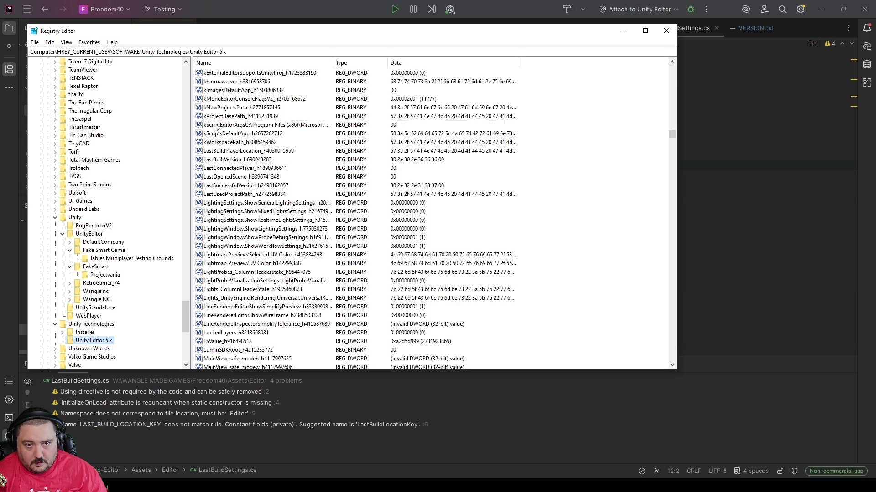
click(214, 152)
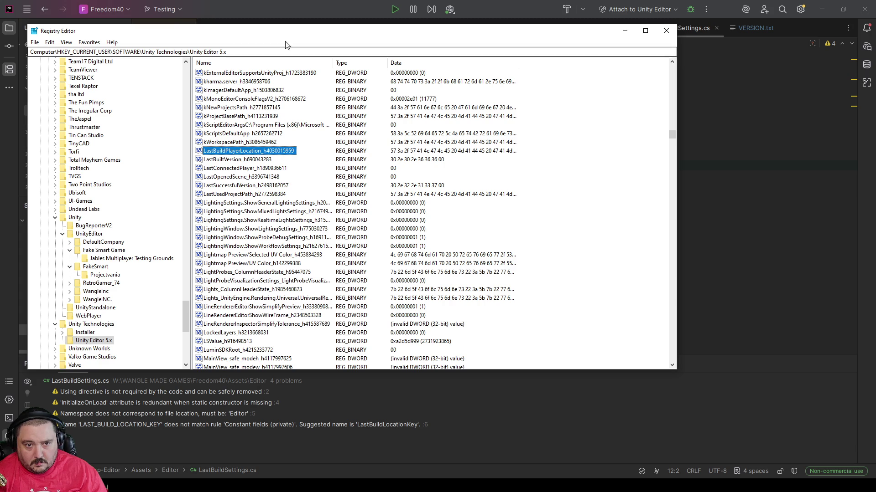
mouse_move(295, 33)
mouse_down()
mouse_move(405, 207)
mouse_move(405, 267)
mouse_move(351, 146)
mouse_move(0, 81)
mouse_up()
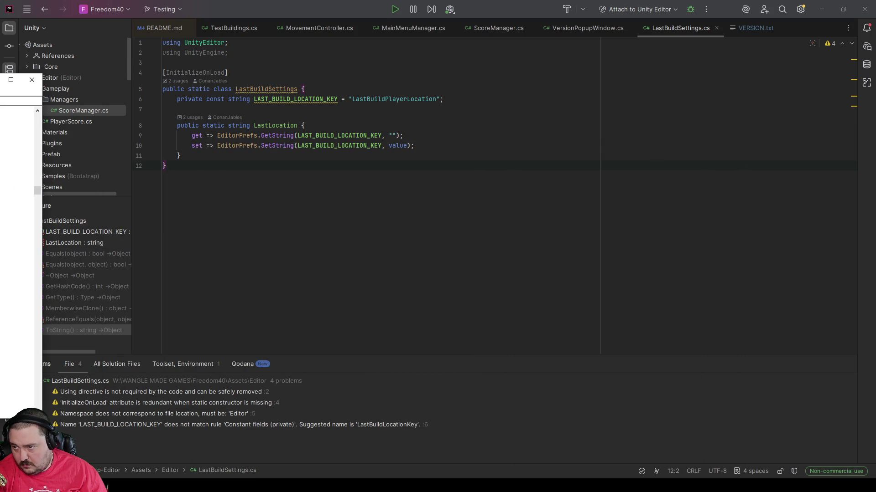
Place Registry Editor below the LastBuildSettings.cs code so its values and the LastLocation property both show
mouse_move(2, 80)
mouse_down()
mouse_move(401, 113)
mouse_move(622, 98)
mouse_up()
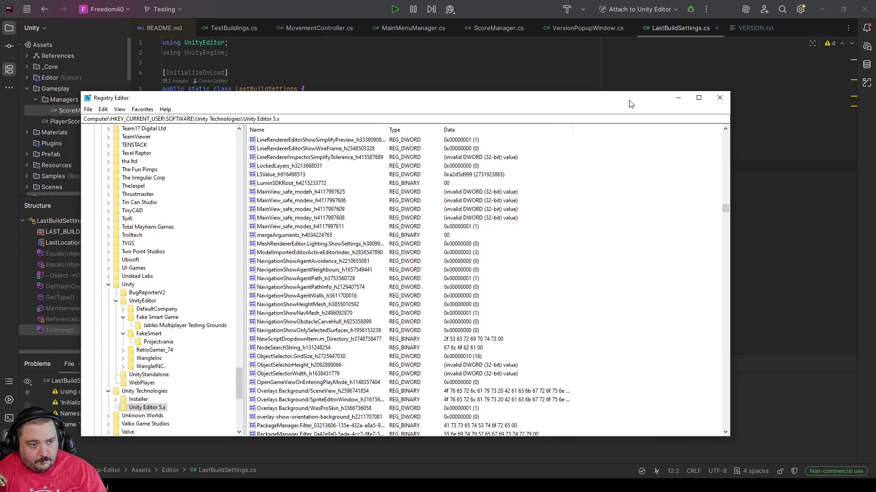
mouse_move(723, 212)
mouse_down()
mouse_move(721, 456)
mouse_move(705, 447)
mouse_move(702, 408)
mouse_up()
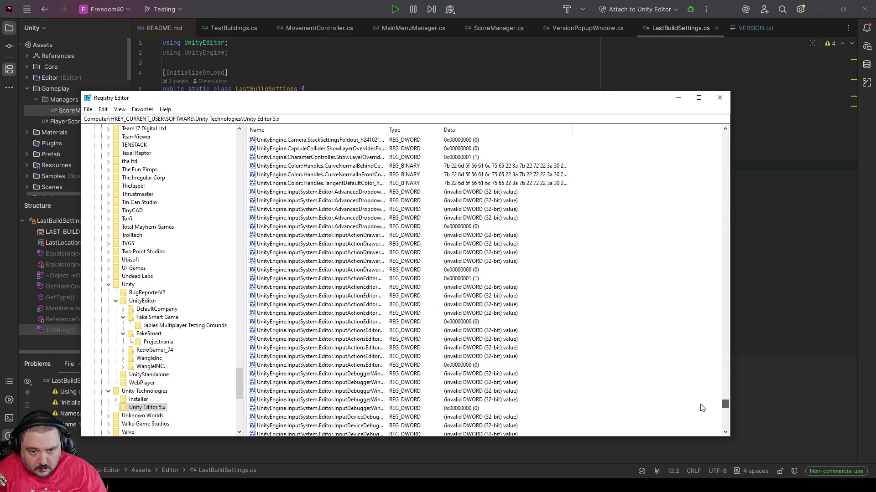
mouse_move(328, 98)
mouse_down()
mouse_move(336, 204)
mouse_move(333, 131)
mouse_up()
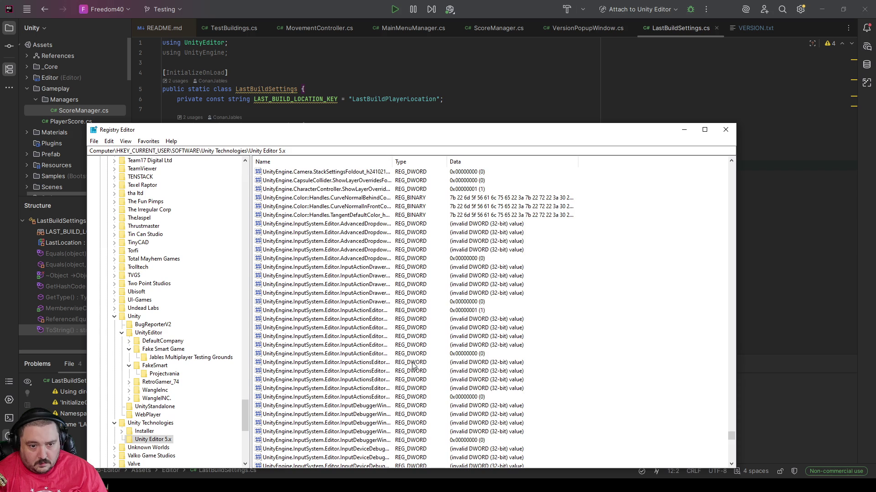
scroll(372, 370, up, 5)
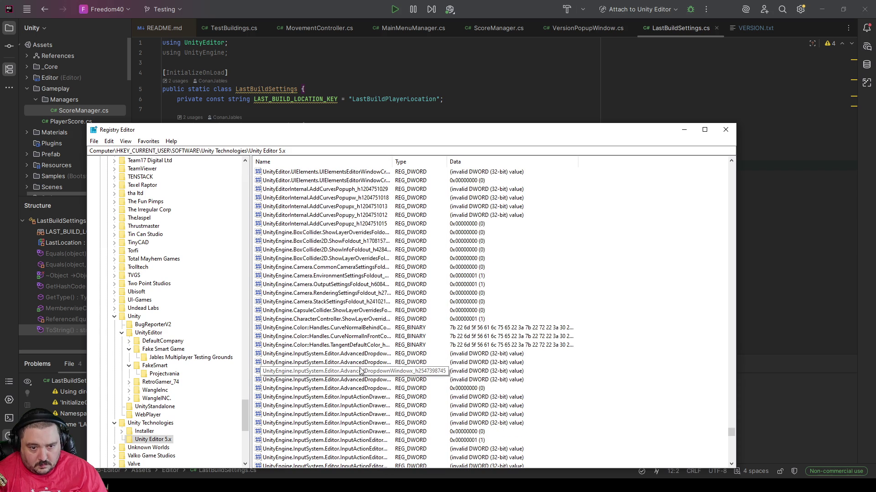
scroll(363, 374, up, 9)
scroll(351, 358, up, 20)
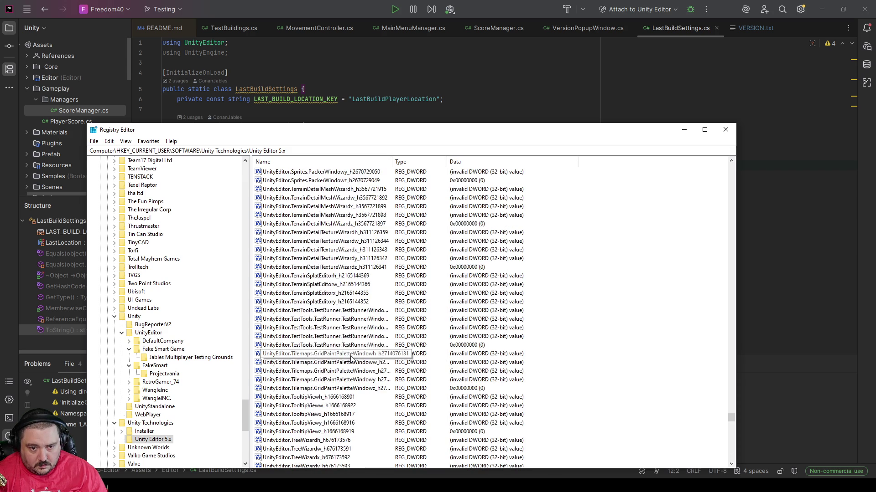
scroll(351, 358, up, 7)
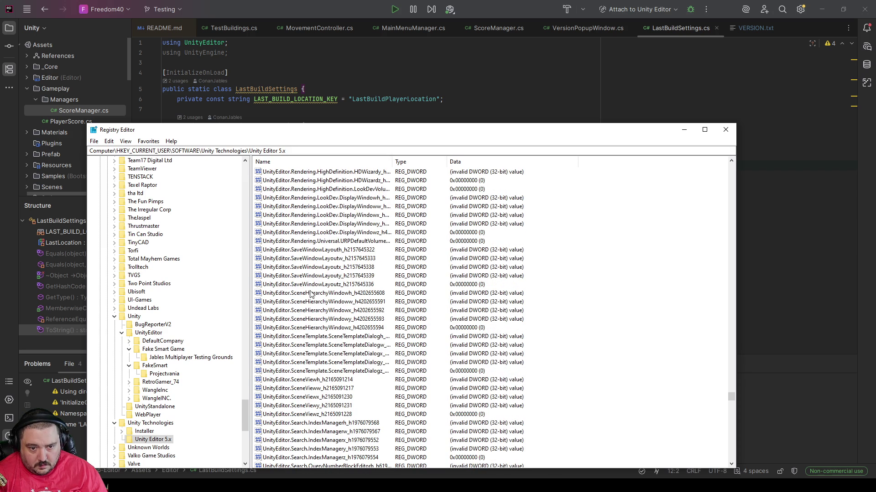
scroll(309, 284, up, 1)
scroll(310, 284, up, 20)
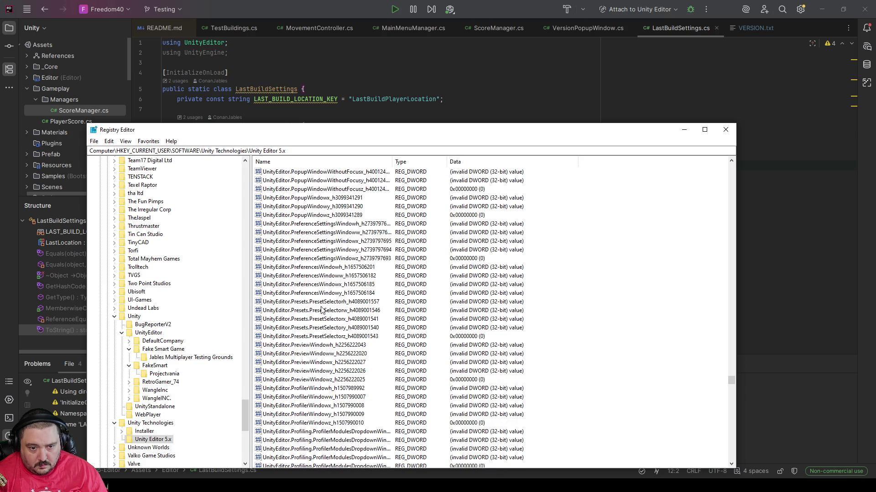
scroll(321, 304, up, 8)
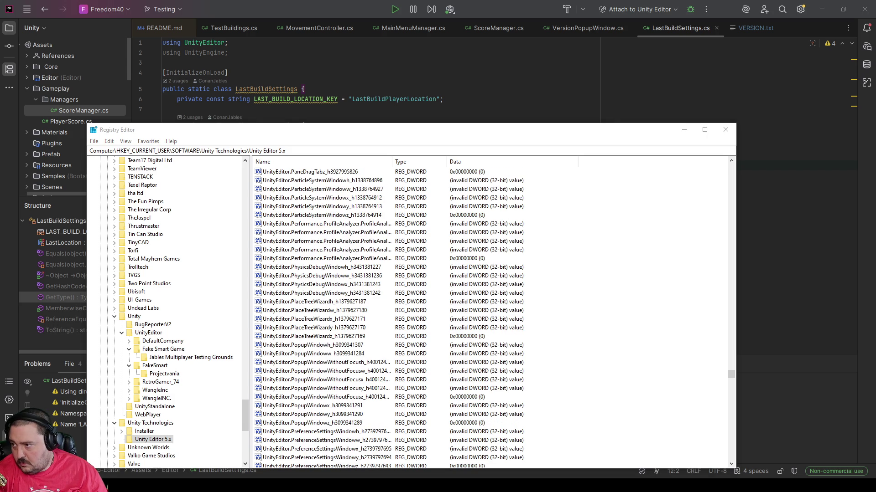
mouse_move(348, 133)
mouse_down()
mouse_move(351, 257)
mouse_move(348, 239)
mouse_up()
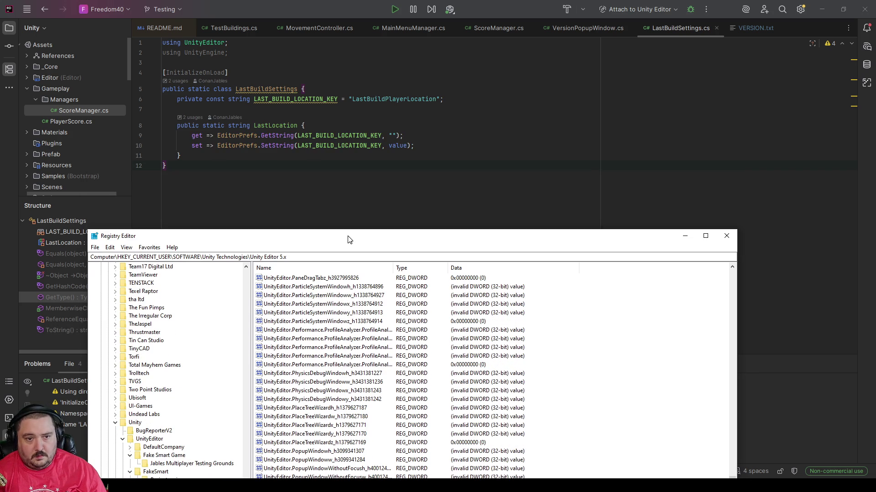
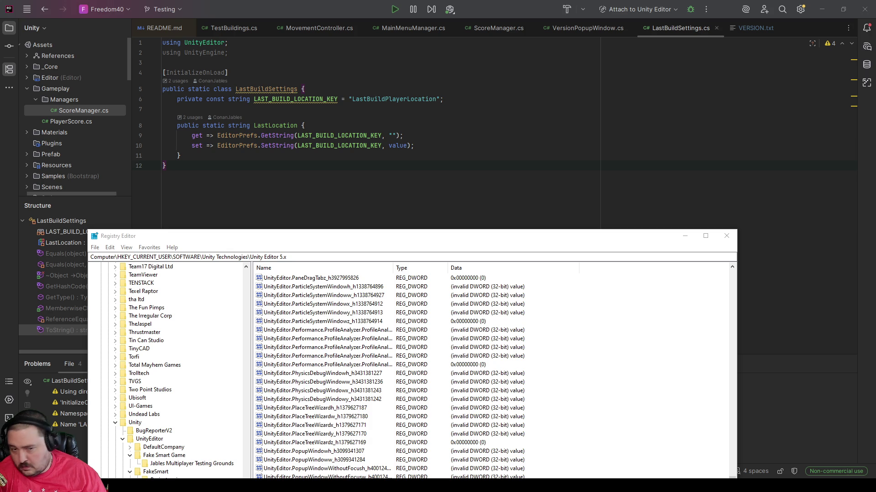
Move the Registry Editor window higher and re-expand HKCU\SOFTWARE\Unity to show its subkeys
scroll(326, 315, up, 3)
click(327, 312)
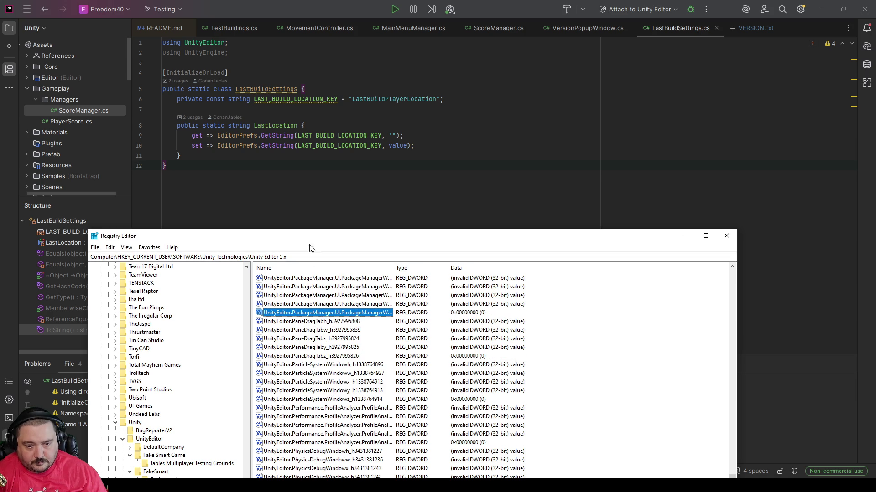
mouse_move(319, 239)
mouse_down()
mouse_move(357, 133)
mouse_move(351, 65)
mouse_up()
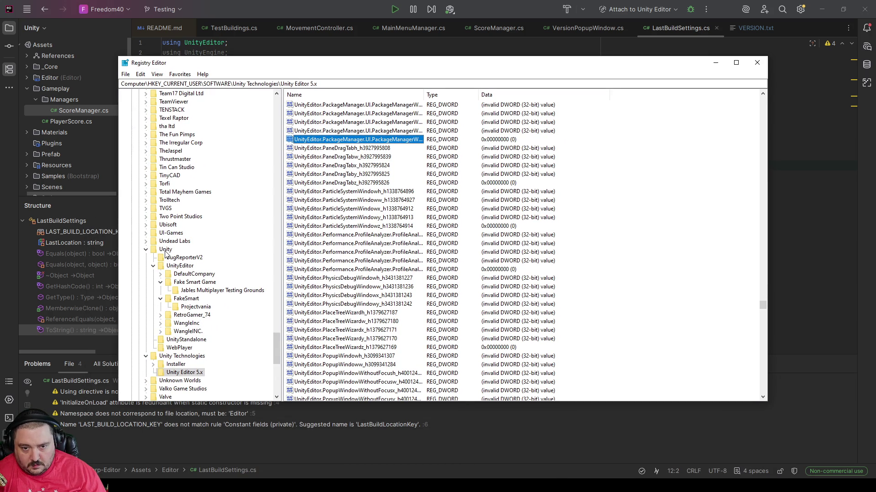
click(146, 251)
key(alt)
click(146, 257)
click(145, 250)
click(146, 249)
click(165, 250)
double_click(167, 251)
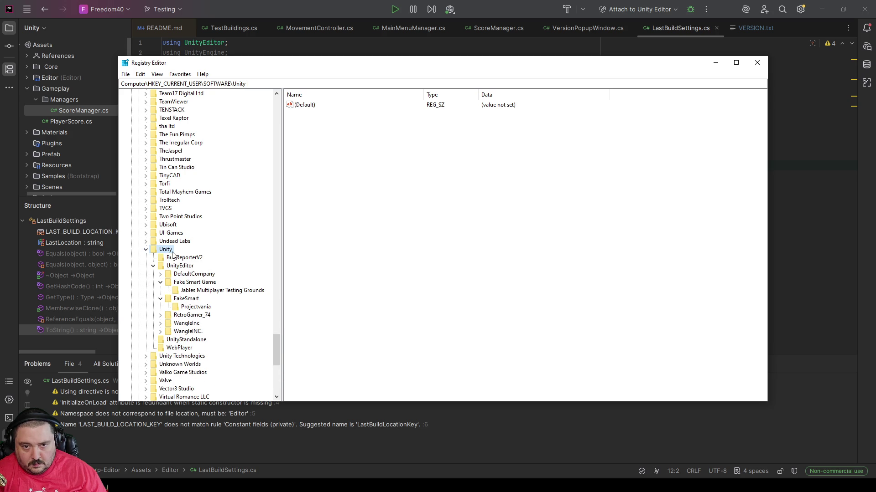
Inspect the Jables Multiplayer Testing Grounds and Projectvania values under Fake Smart Game and FakeSmart, then collapse them
scroll(173, 254, up, 20)
scroll(168, 228, up, 20)
scroll(172, 144, up, 1)
click(146, 109)
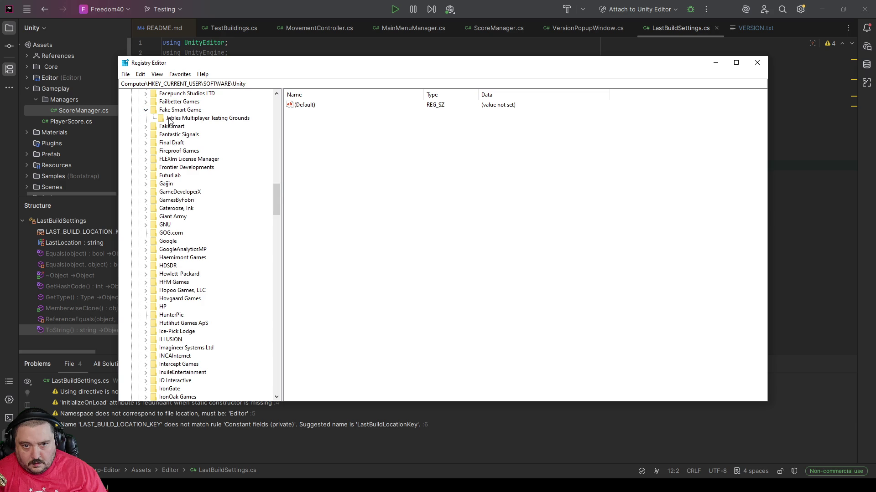
click(169, 120)
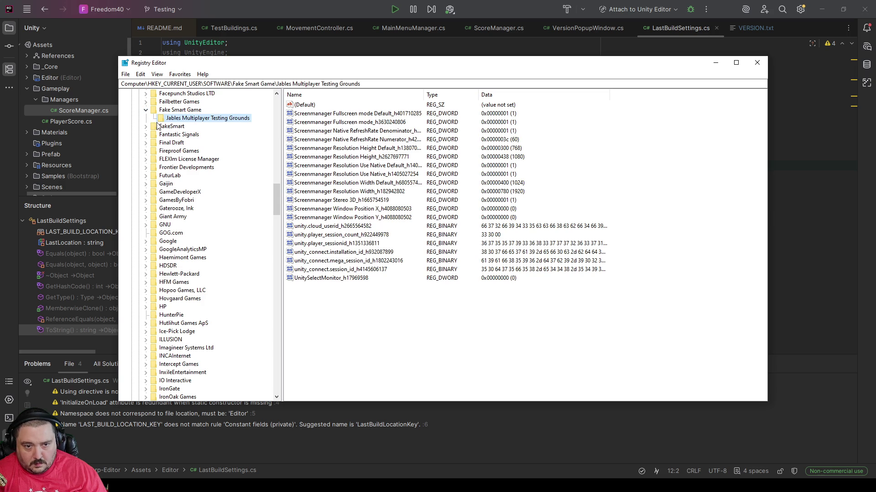
click(146, 126)
click(178, 135)
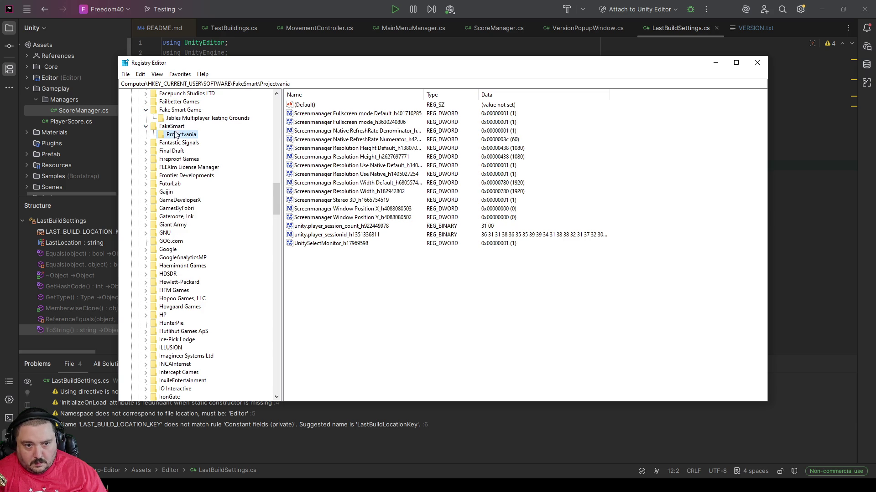
click(177, 120)
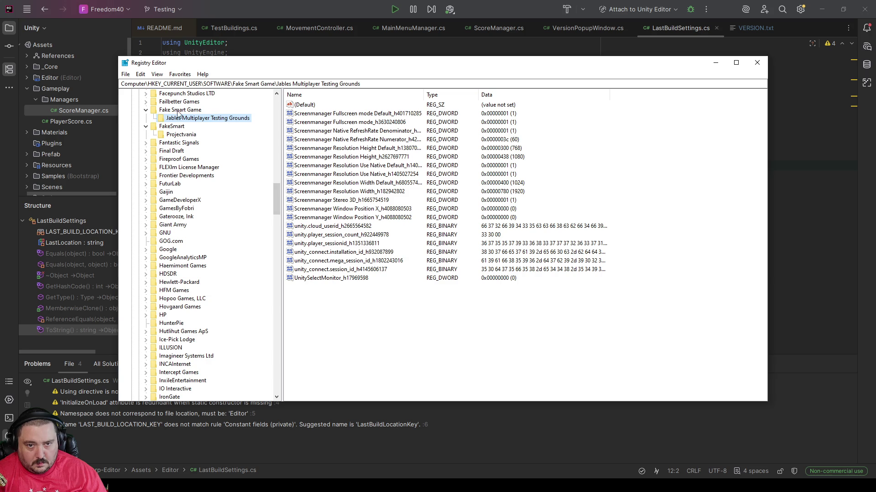
click(146, 109)
click(145, 118)
scroll(170, 235, down, 20)
scroll(170, 341, down, 20)
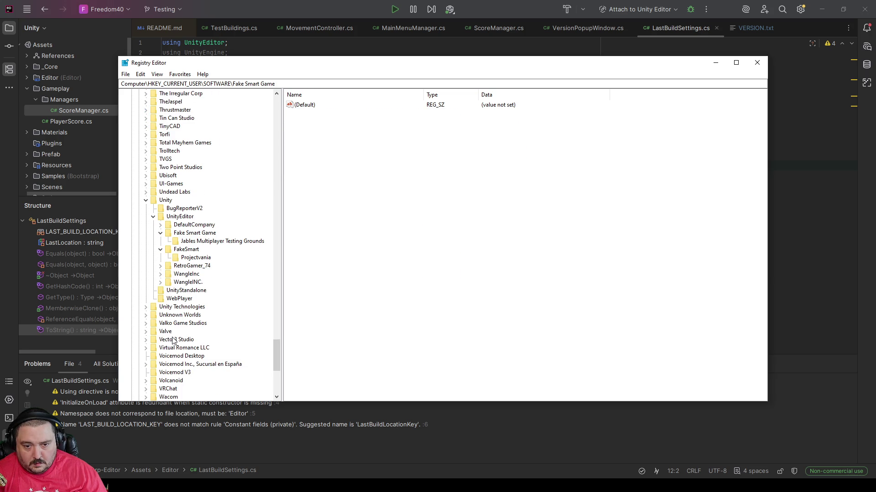
Browse the UnityEditor subkeys: DefaultCompany, Fake Smart Game, FakeSmart, RetroGamer_74, NewWangle, UnityStandalone, WebPlayer
click(173, 201)
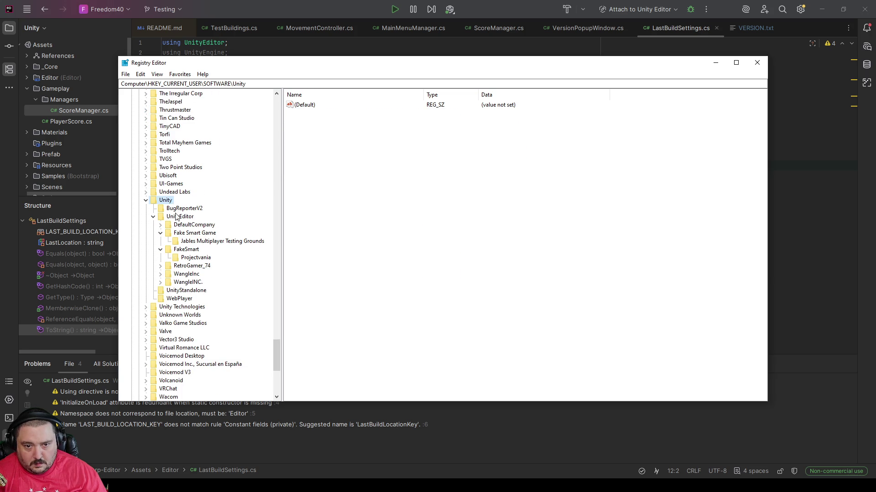
click(178, 217)
click(176, 225)
click(186, 233)
click(192, 243)
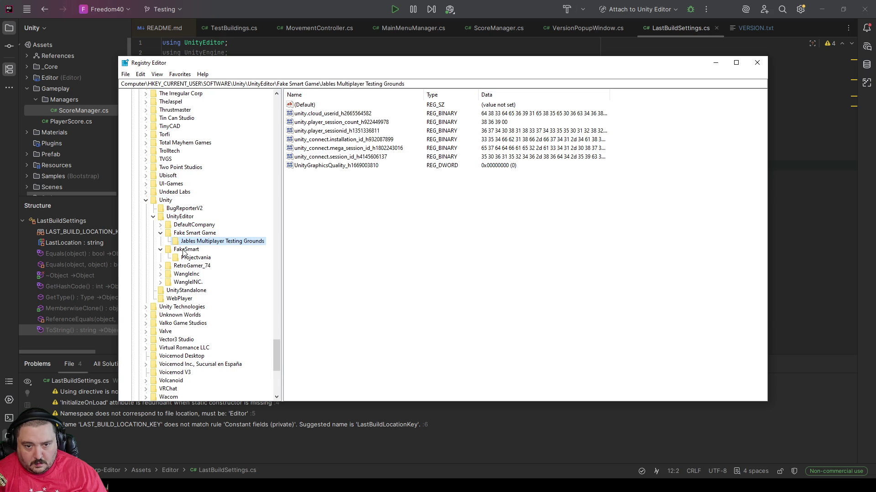
click(185, 252)
click(189, 268)
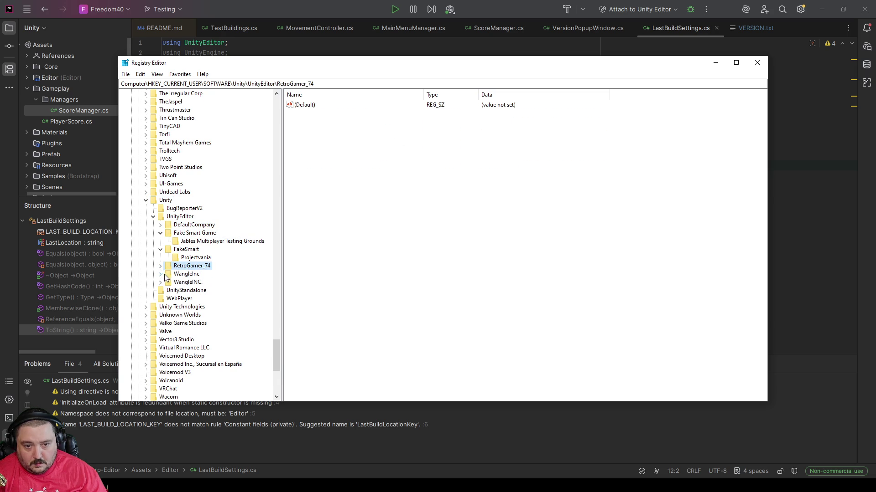
click(160, 274)
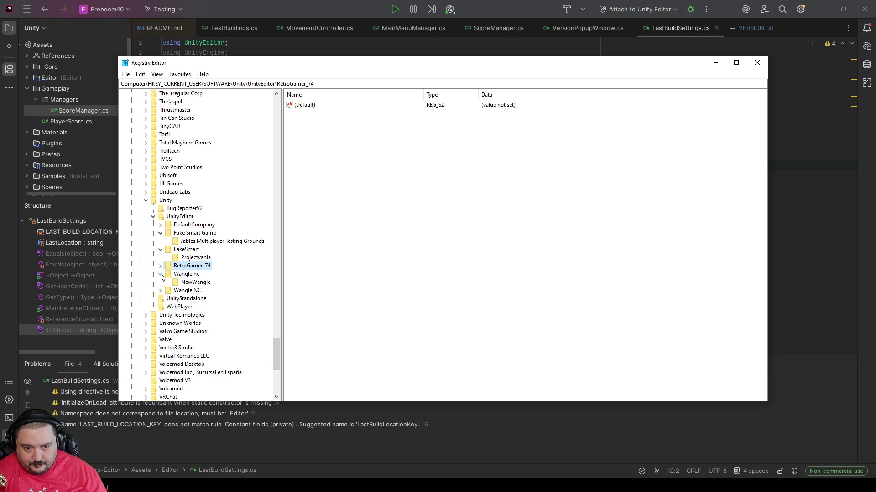
click(192, 283)
click(187, 290)
click(161, 274)
click(169, 292)
click(175, 299)
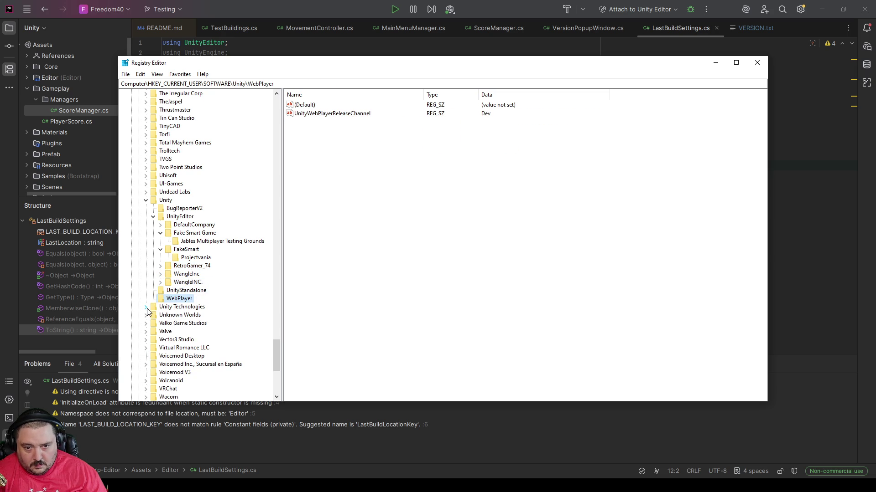
click(203, 242)
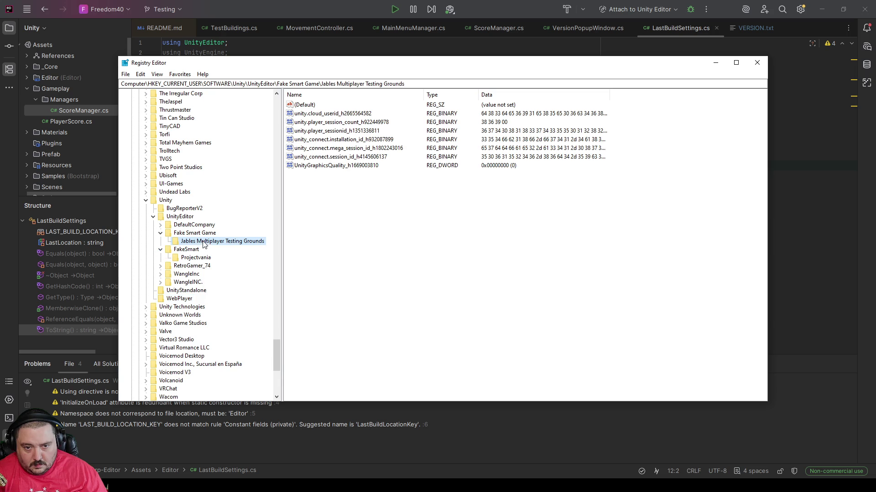
Collapse Unity and show the Installer key's values under Unity Technologies
click(146, 200)
click(146, 209)
click(168, 218)
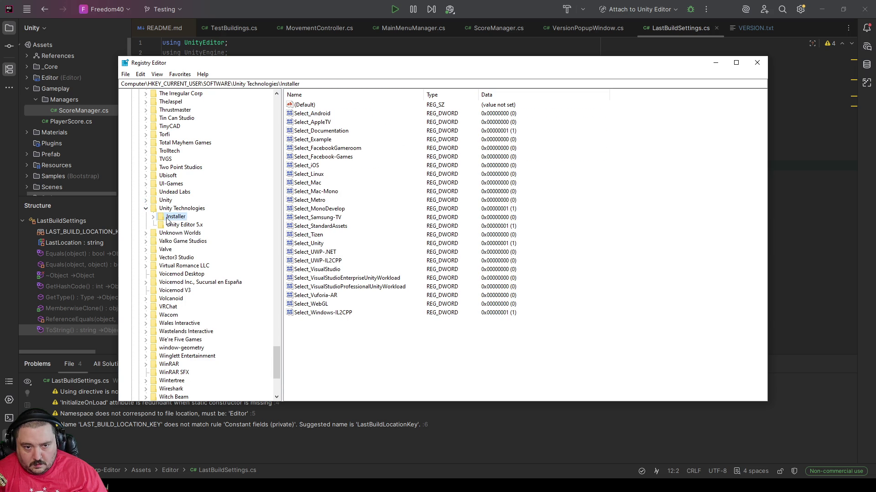
Select the Unity Editor 5.x key and type 'last' to jump to LastBuildPlayerLocation
click(154, 218)
click(182, 232)
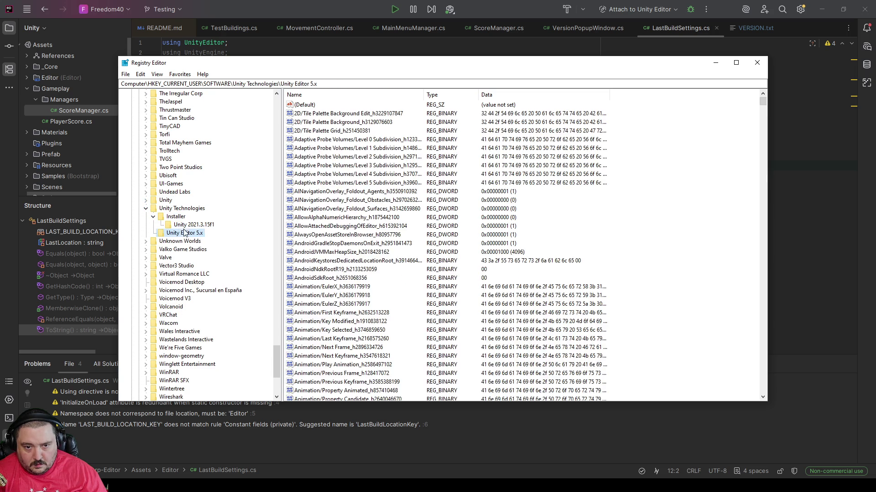
click(184, 225)
click(178, 233)
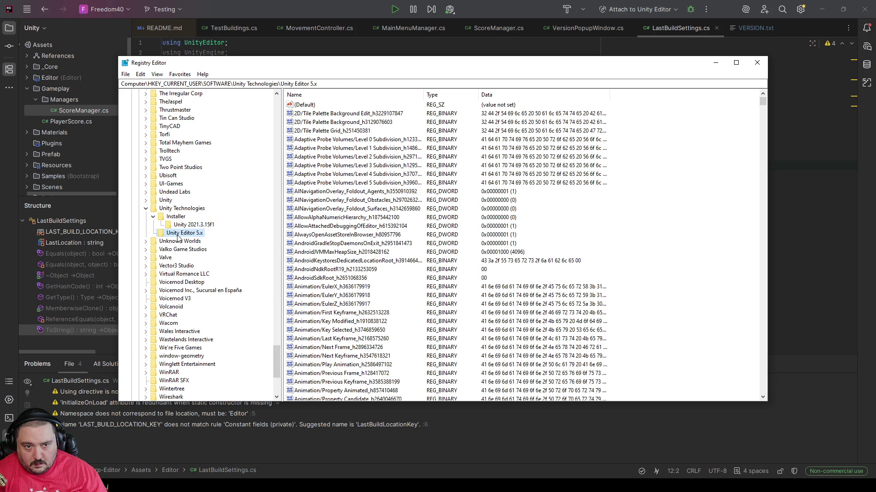
click(345, 209)
text(last)
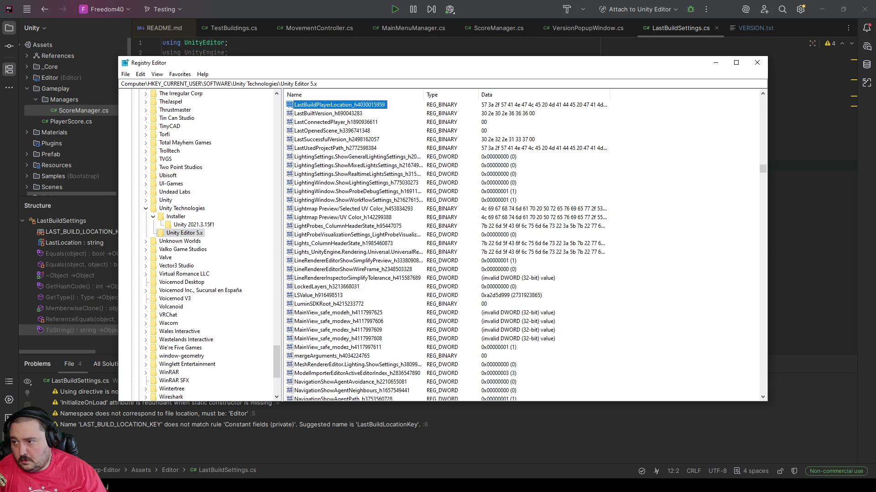
click(106, 487)
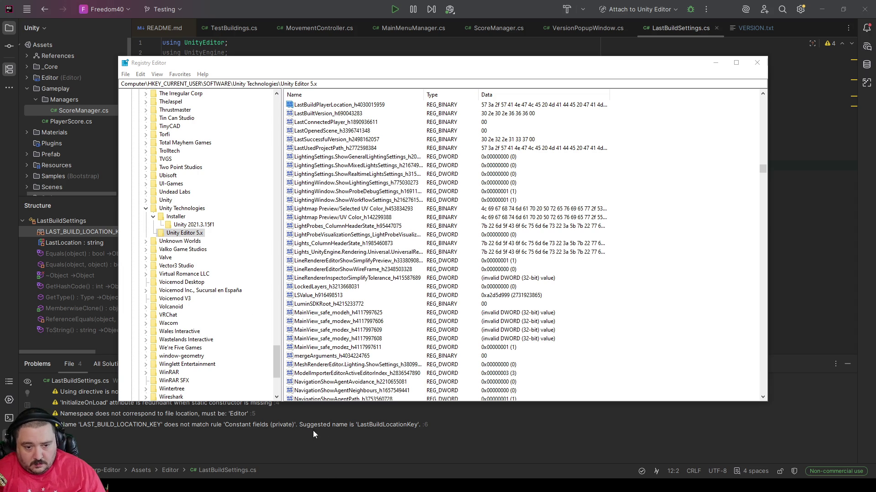
Back in Unity, search all project locations for 'buildsett'
click(369, 475)
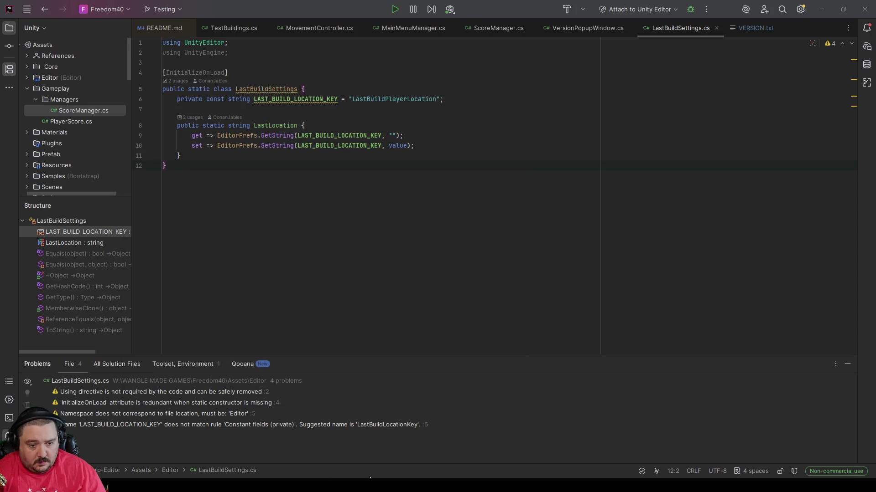
click(370, 483)
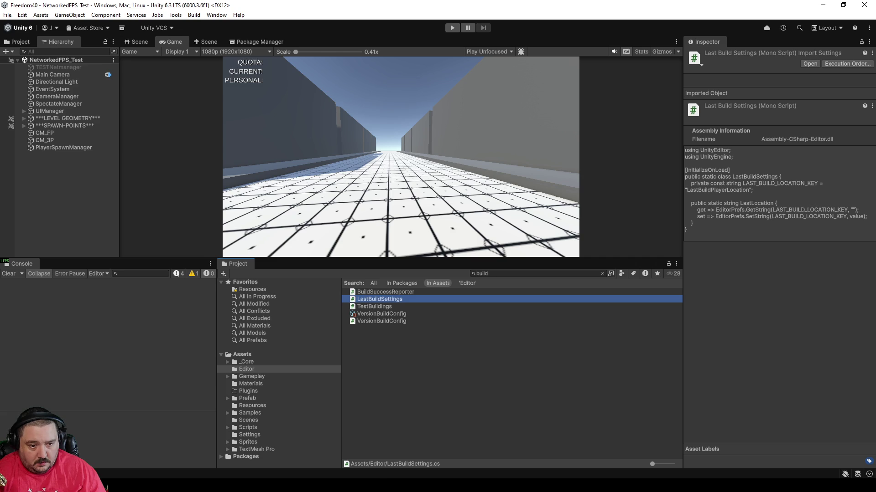
click(373, 284)
click(499, 275)
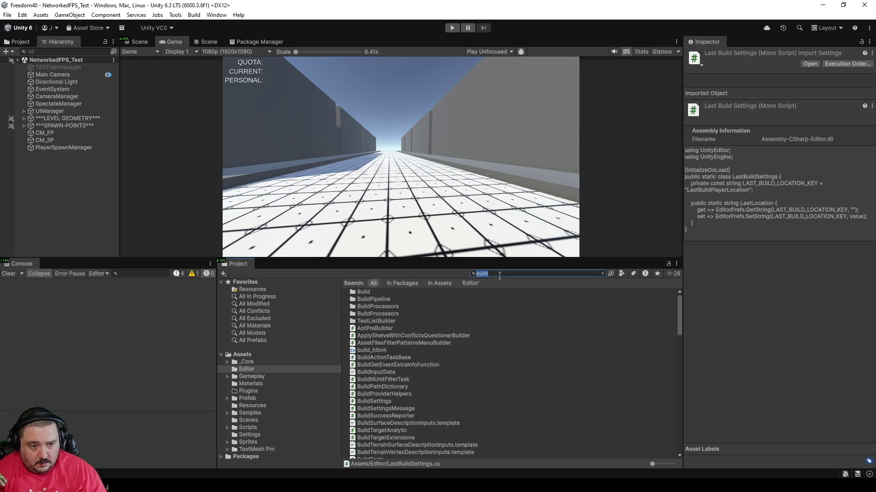
key(BackSpace)
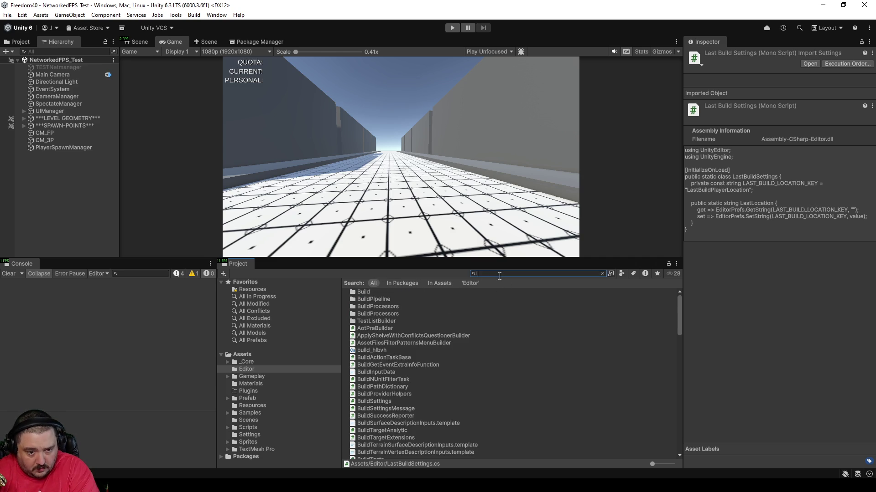
text(last)
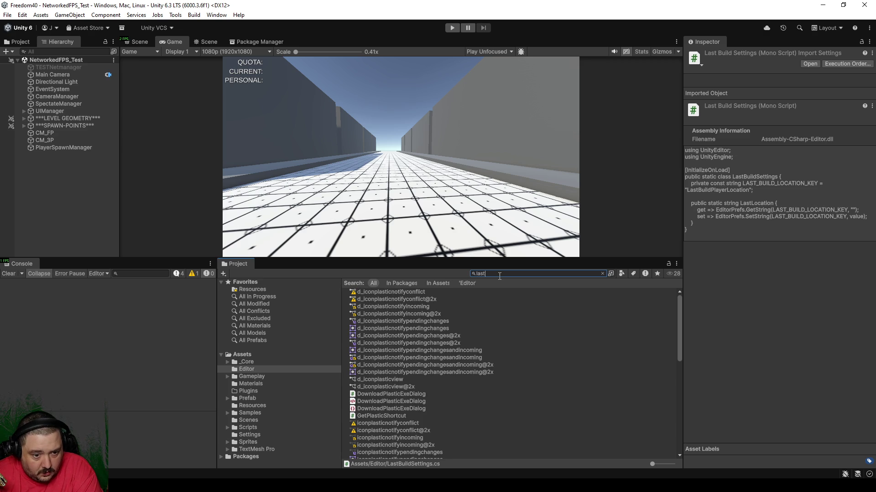
key(BackSpace)
key(BackSpace)
key(BackSpace)
text(bui)
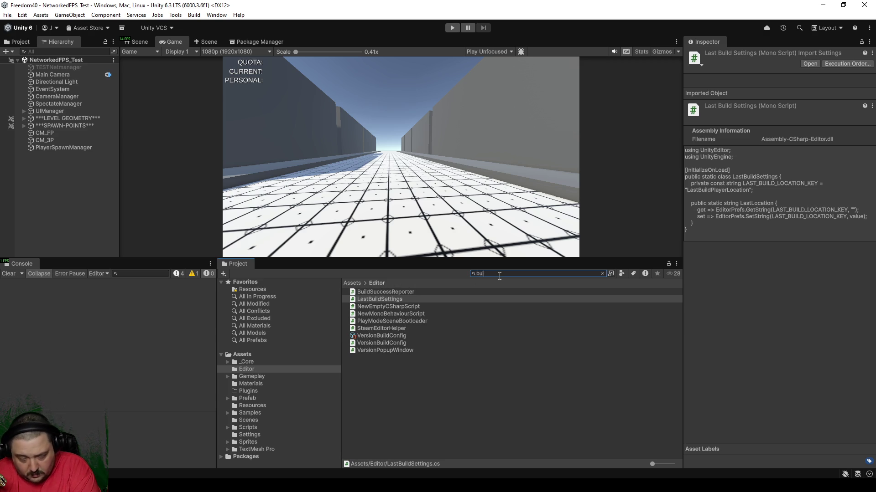
text(ldsett)
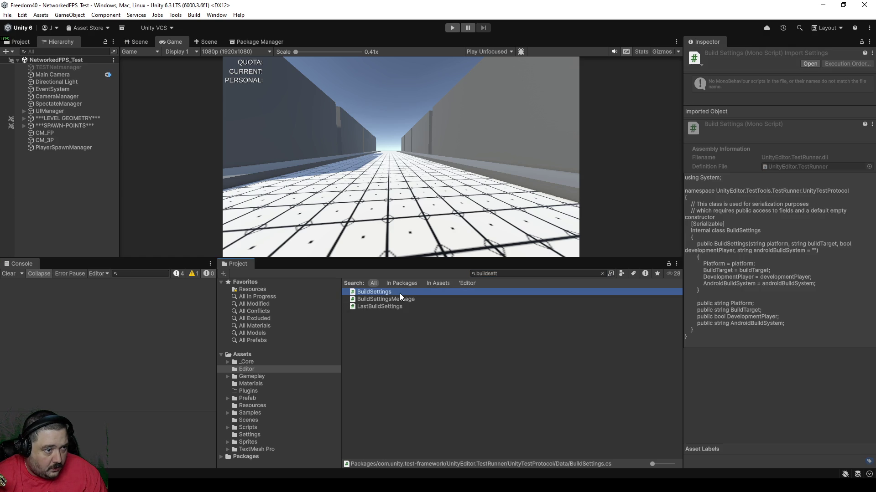
Inspect LastBuildSettings, then open the test framework's BuildSettings script in Rider
click(387, 307)
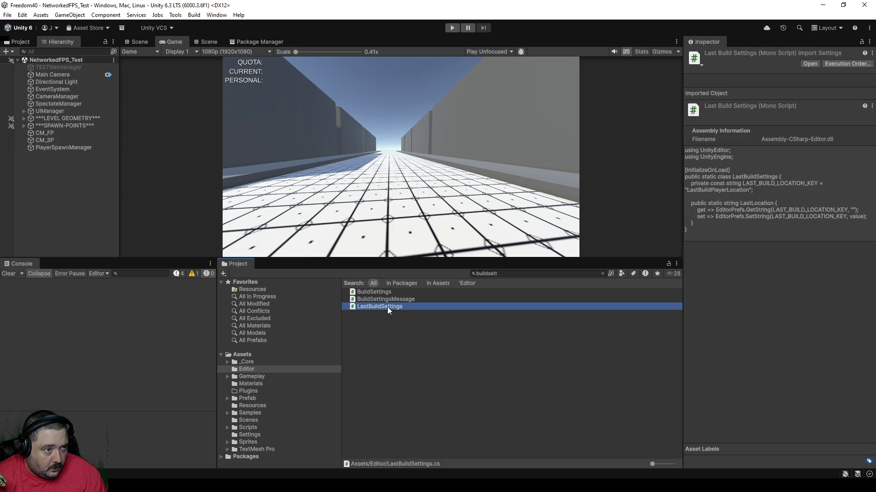
click(389, 293)
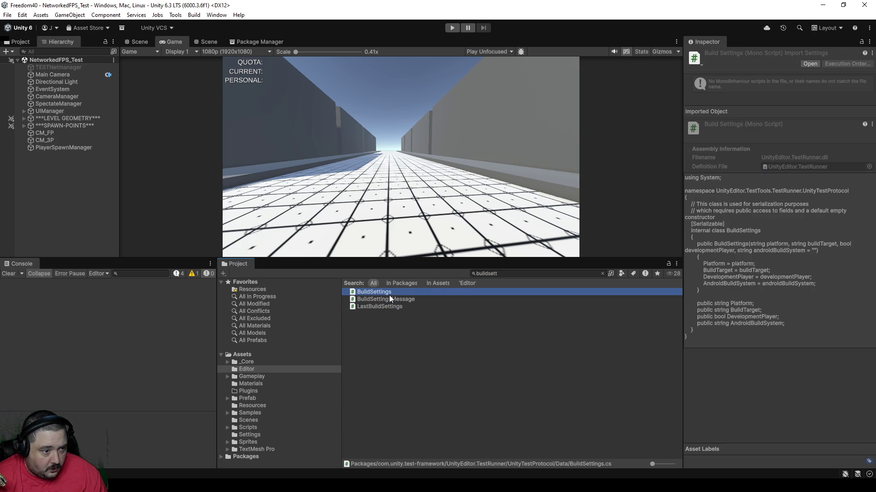
double_click(390, 294)
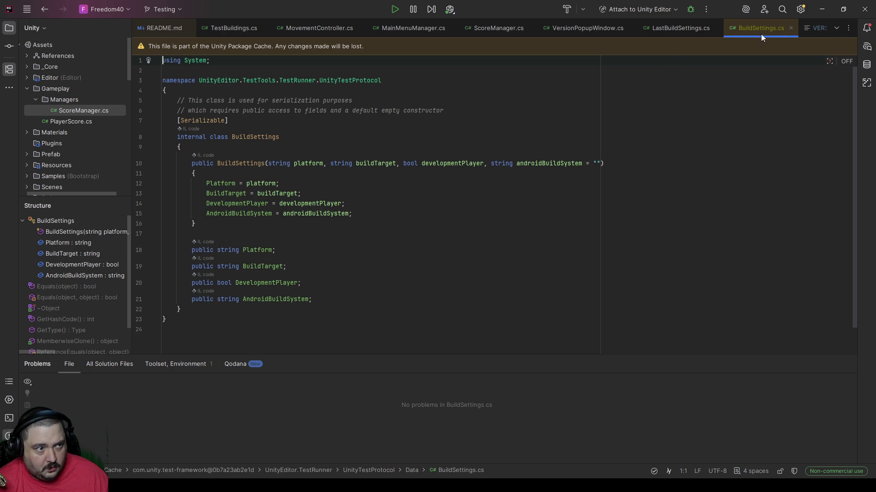
Switch from Rider back to the Unity Editor
key(alt+Tab)
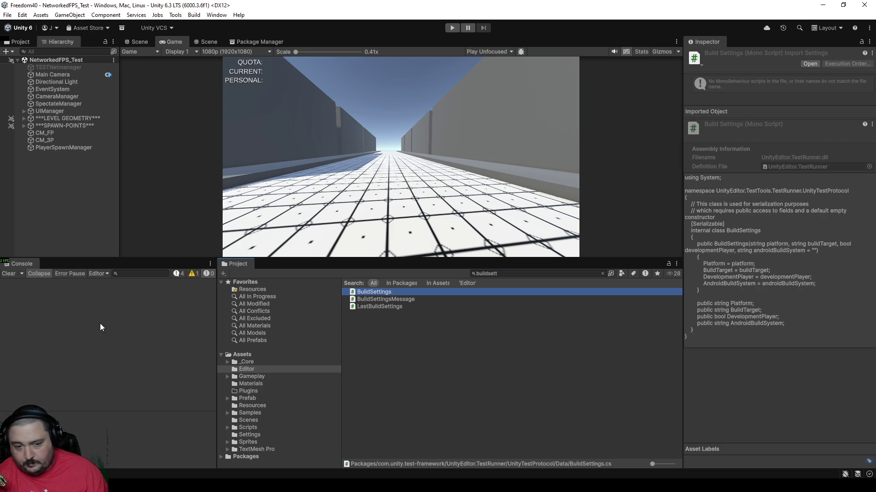
click(7, 15)
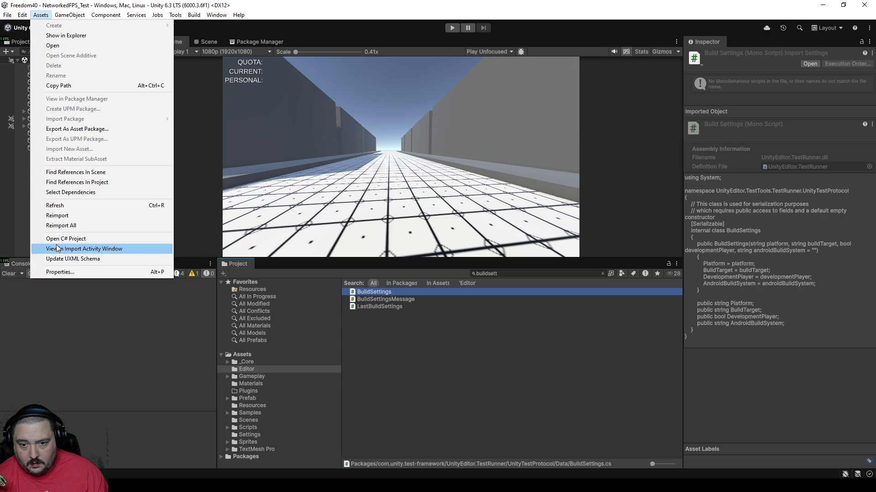
mouse_move(23, 15)
click(48, 285)
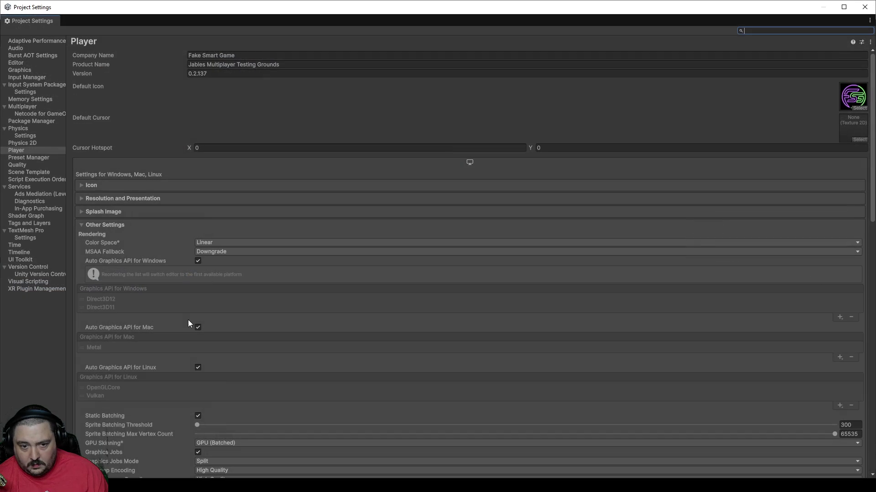
click(19, 64)
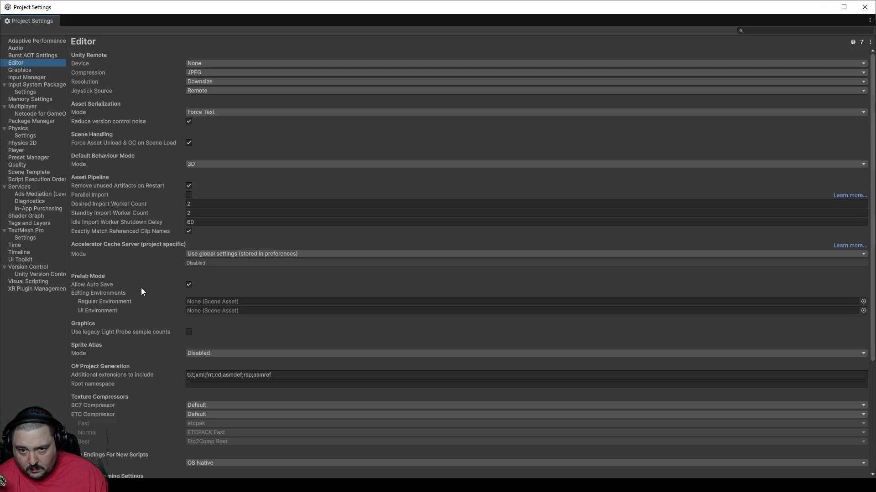
mouse_move(143, 286)
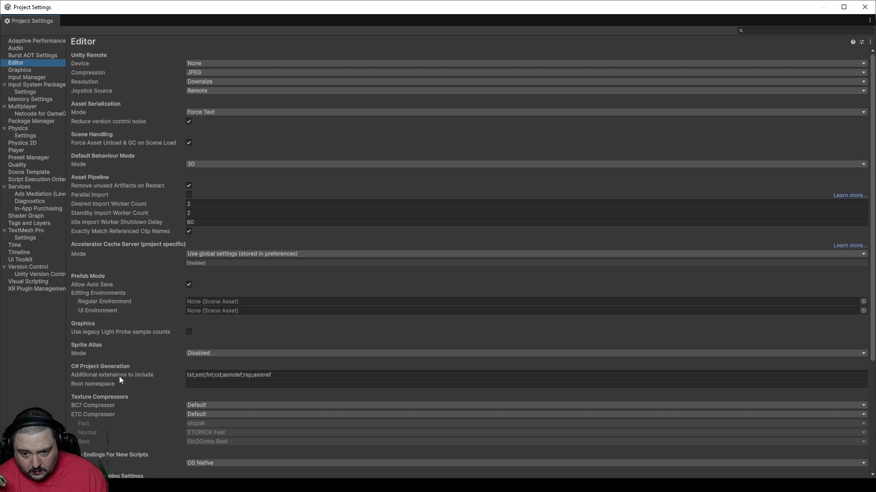
scroll(119, 387, down, 3)
scroll(119, 388, down, 2)
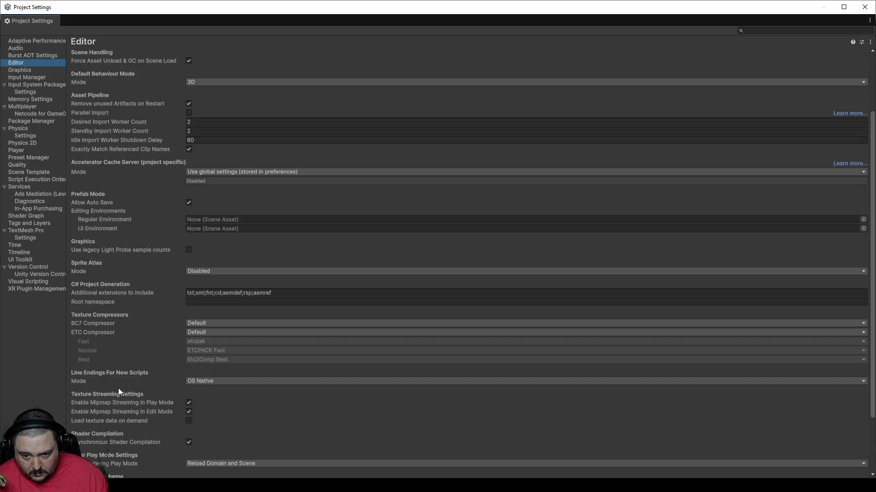
scroll(119, 387, down, 3)
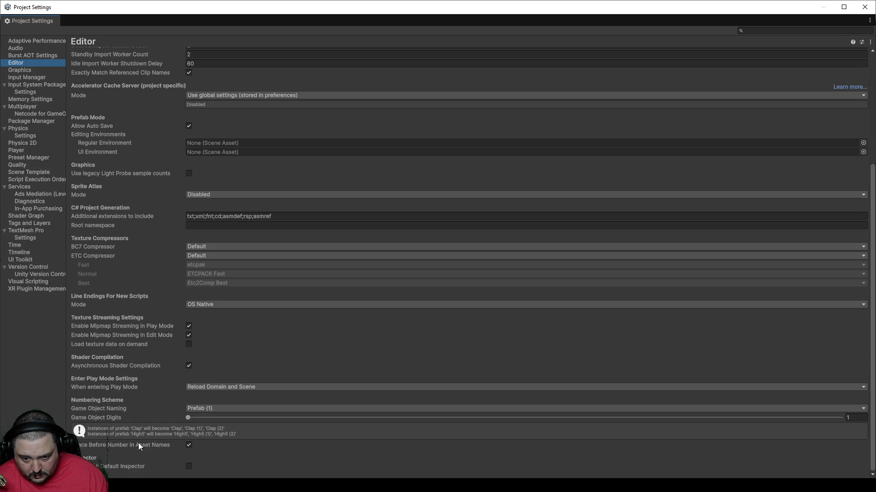
scroll(102, 398, up, 3)
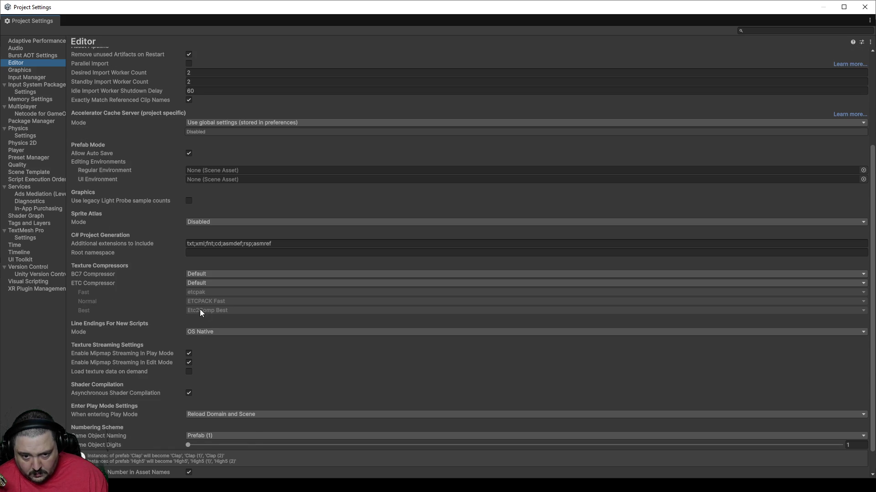
scroll(104, 316, up, 3)
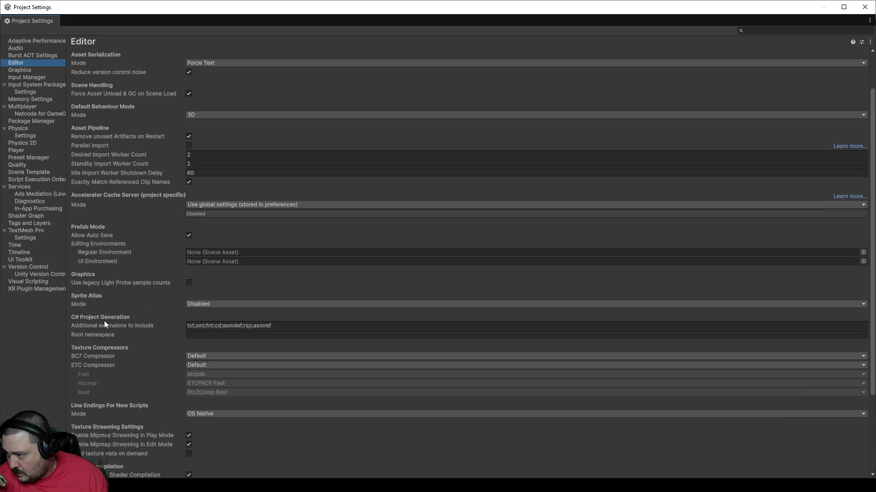
scroll(112, 299, up, 2)
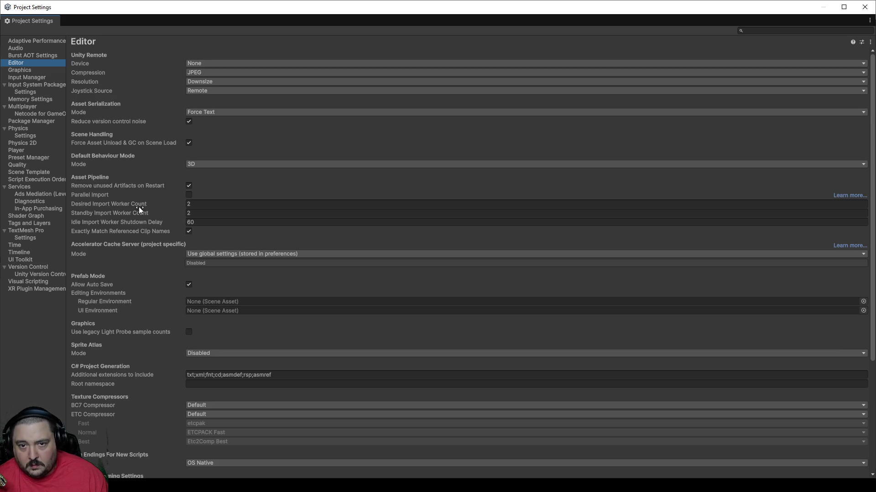
click(865, 7)
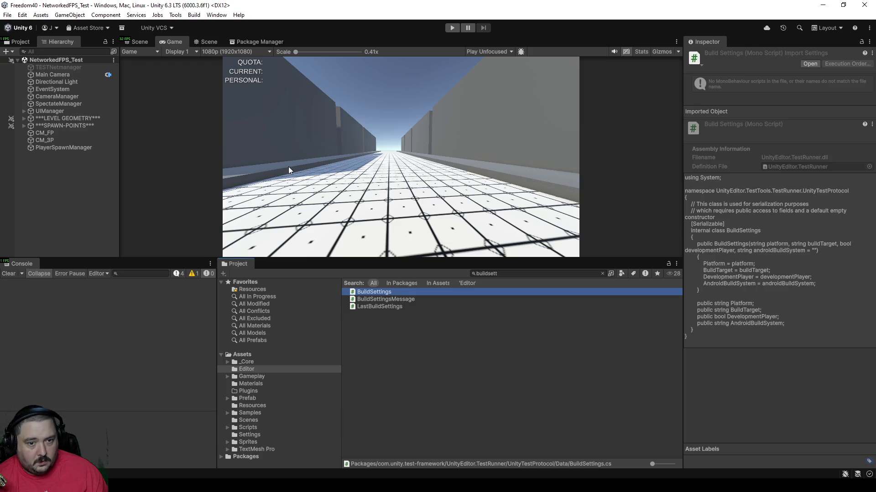
click(512, 272)
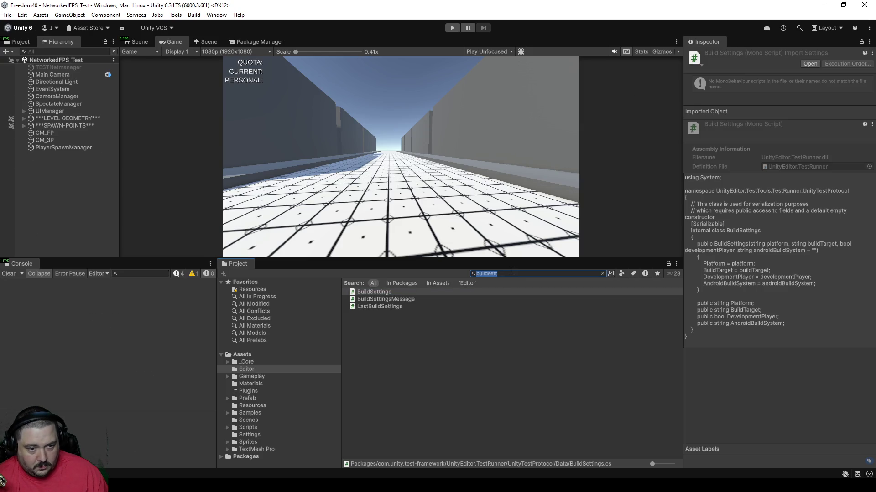
Search 'project' and open the Visual Scripting ProjectSettings folder, then try and clear an 'editorbuil' search
text(project)
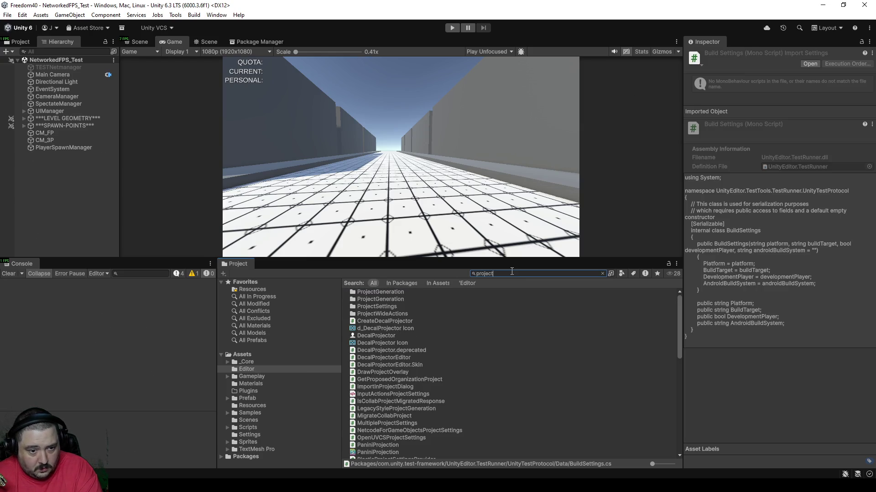
double_click(389, 308)
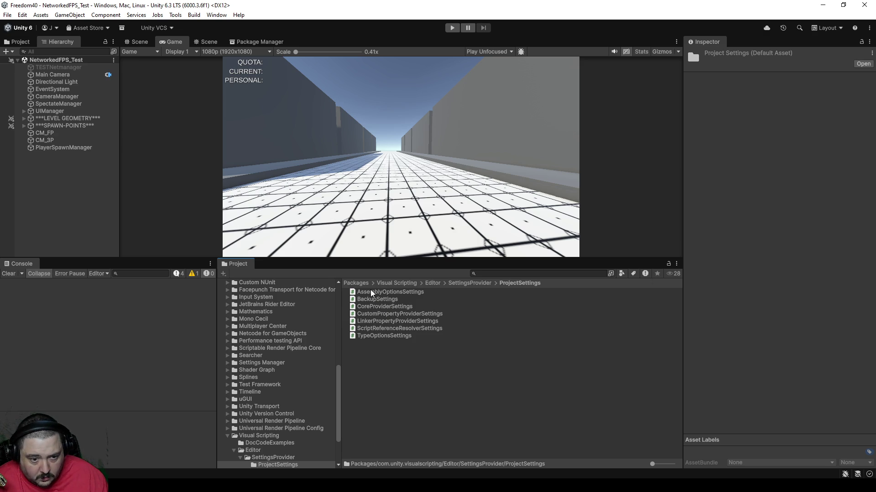
click(525, 274)
text(ed)
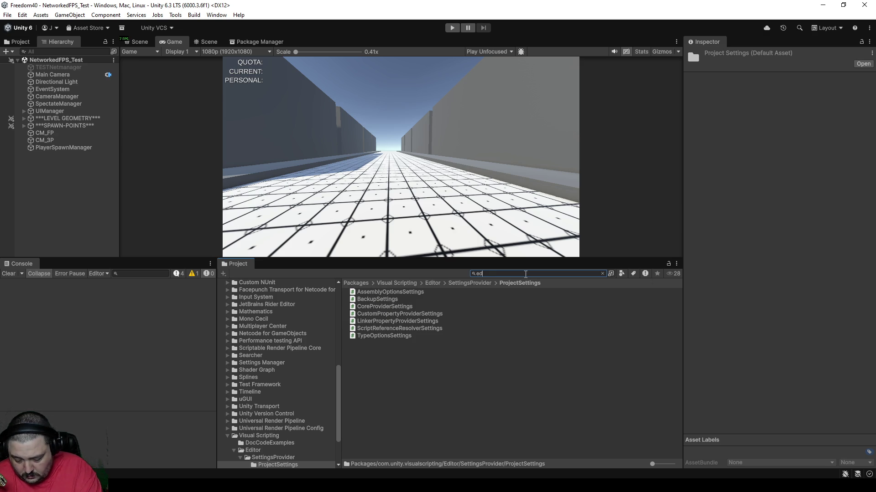
text(itorbuil)
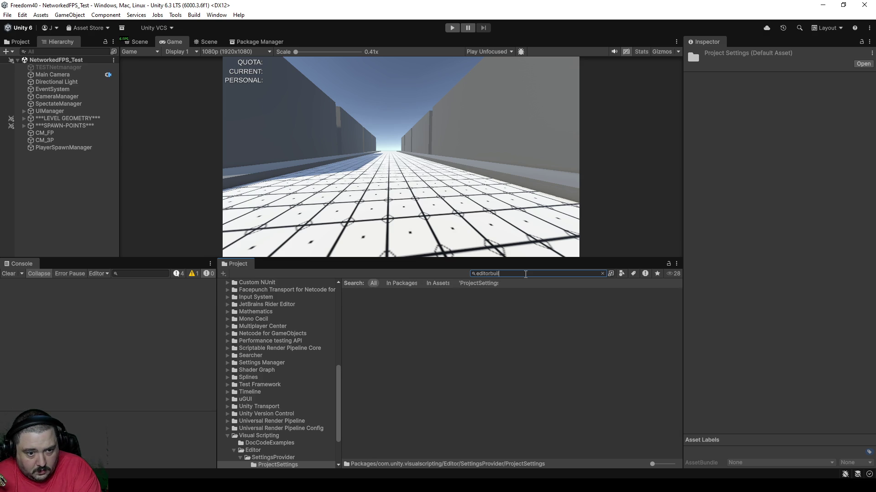
key(BackSpace)
key(BackSpace)
key(BackSpace)
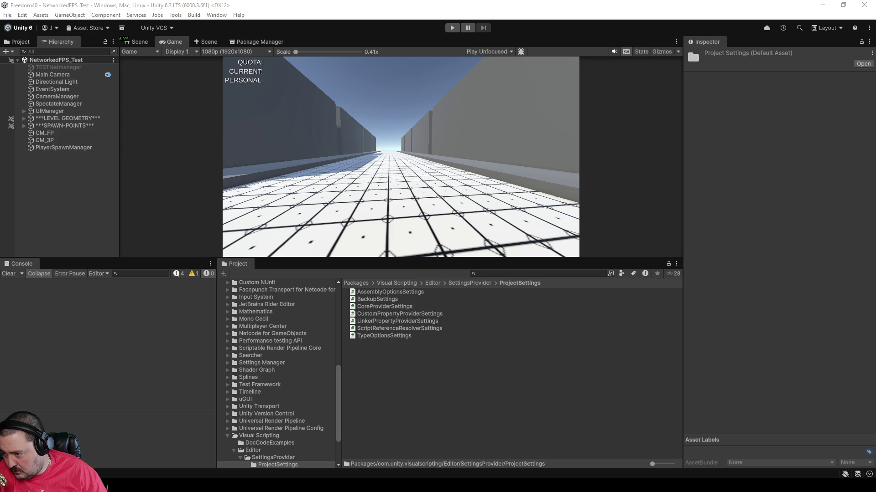
click(531, 274)
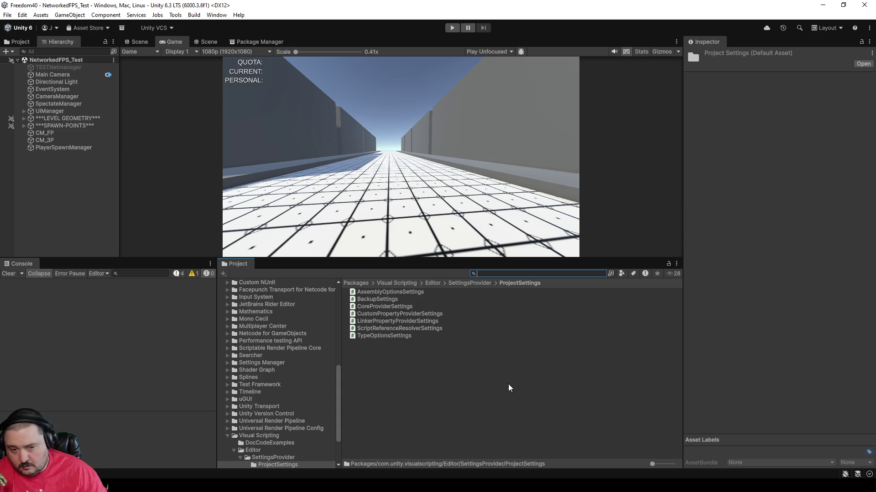
Select Assets/Settings, search 'profile', and scroll through results like VolumeProfile and SampleSceneProfile
scroll(275, 328, up, 6)
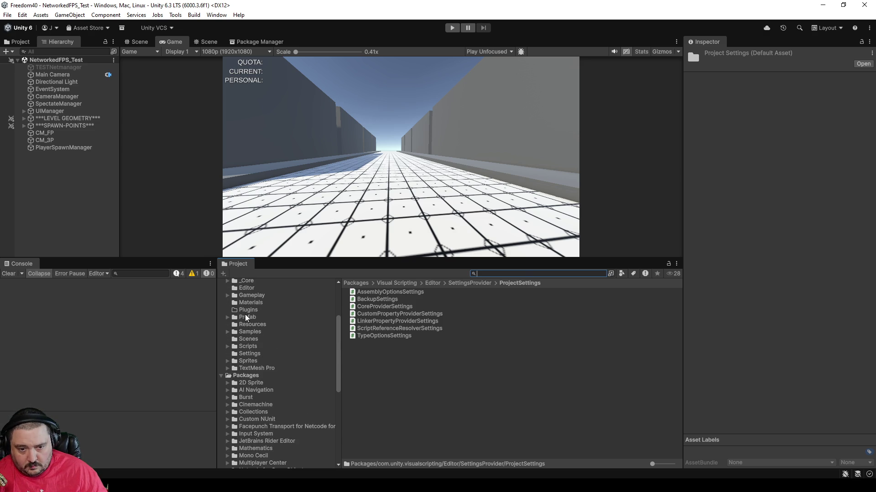
click(242, 355)
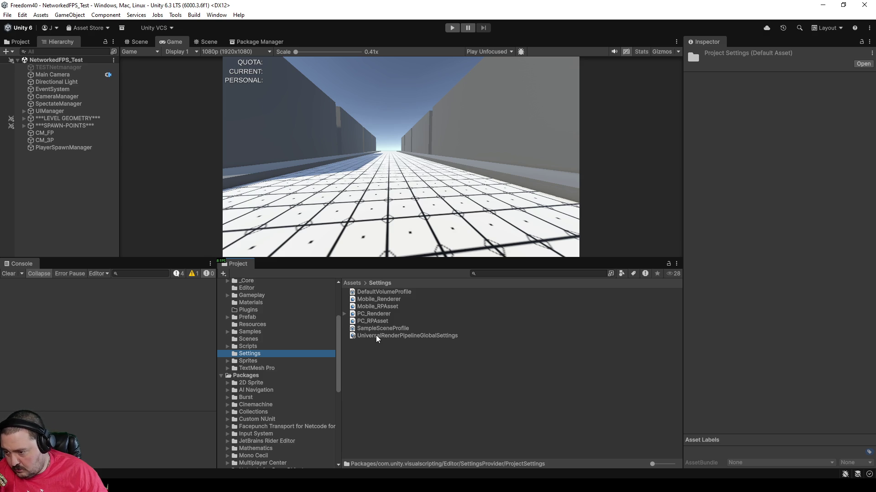
click(481, 273)
text(profile)
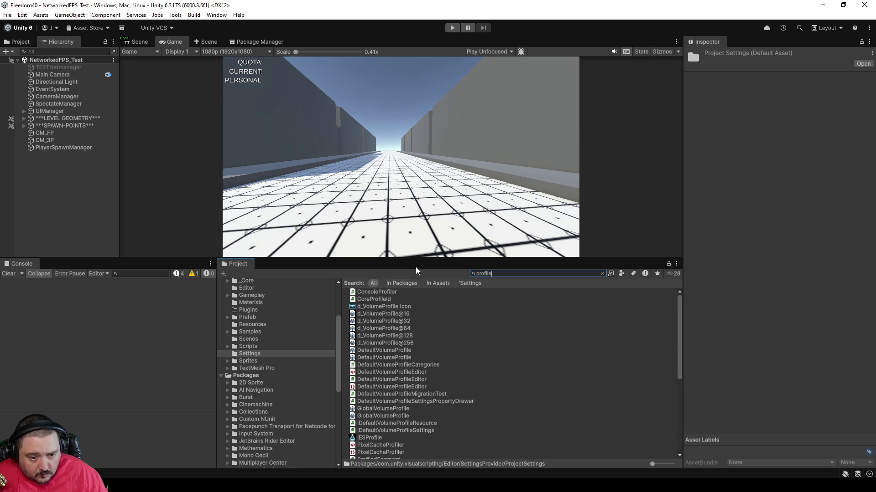
scroll(459, 351, down, 5)
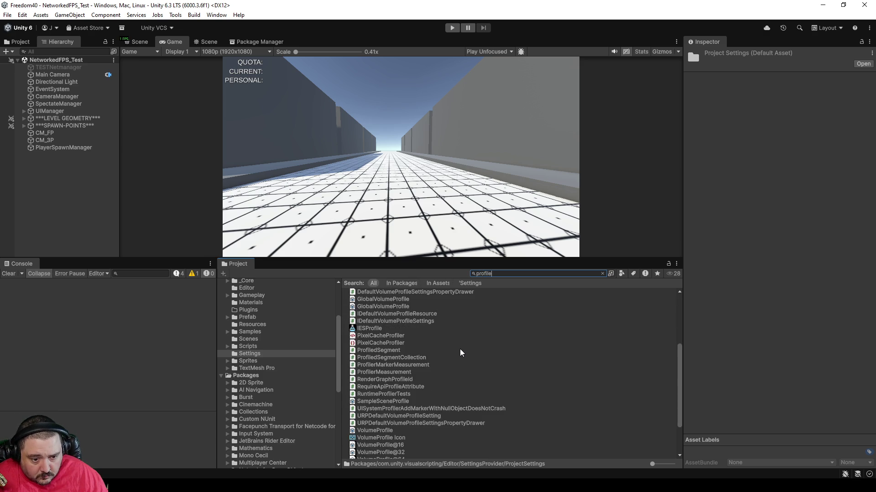
scroll(461, 353, down, 3)
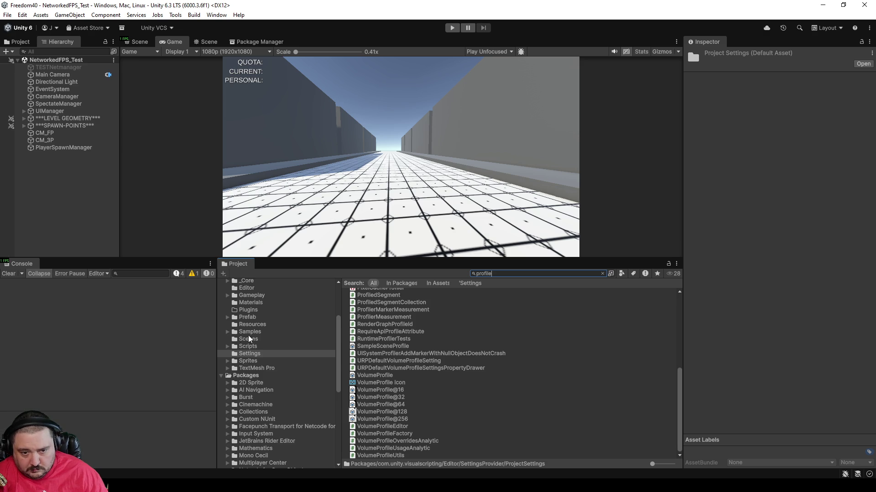
Close the BuildFiles Explorer window, decline the Notepad++ update, and widen the Notepad++ window leftward
mouse_move(108, 487)
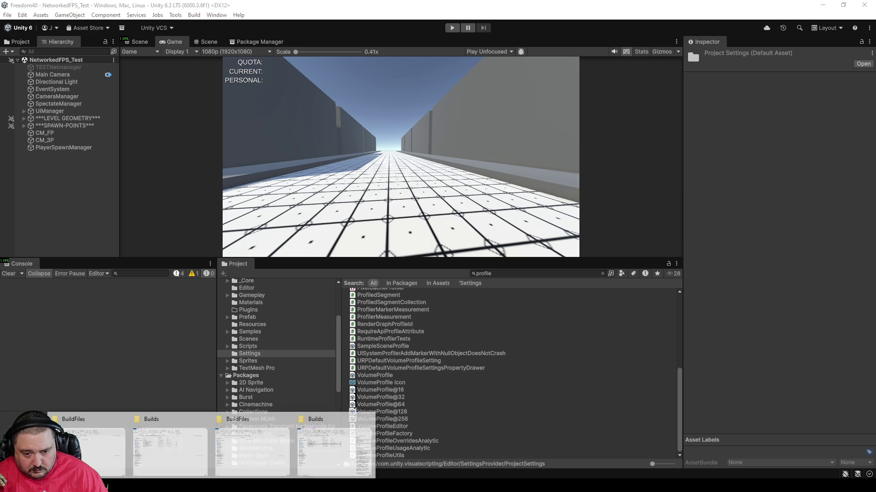
click(121, 419)
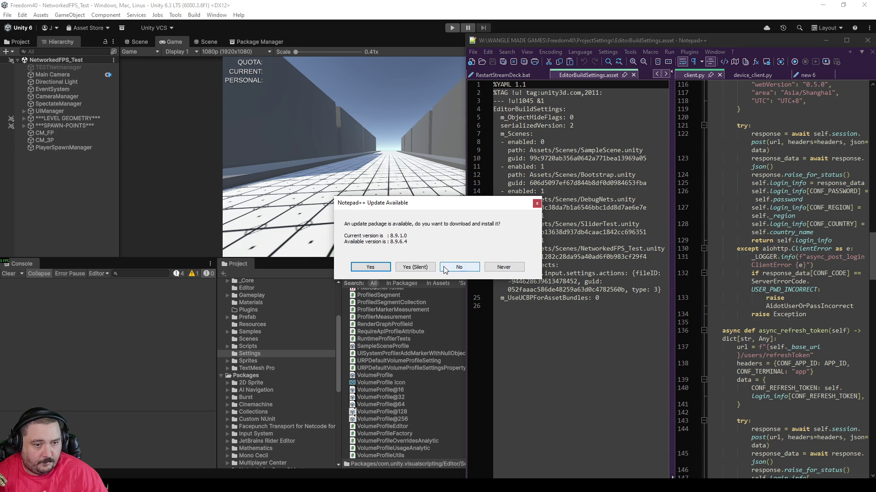
click(470, 269)
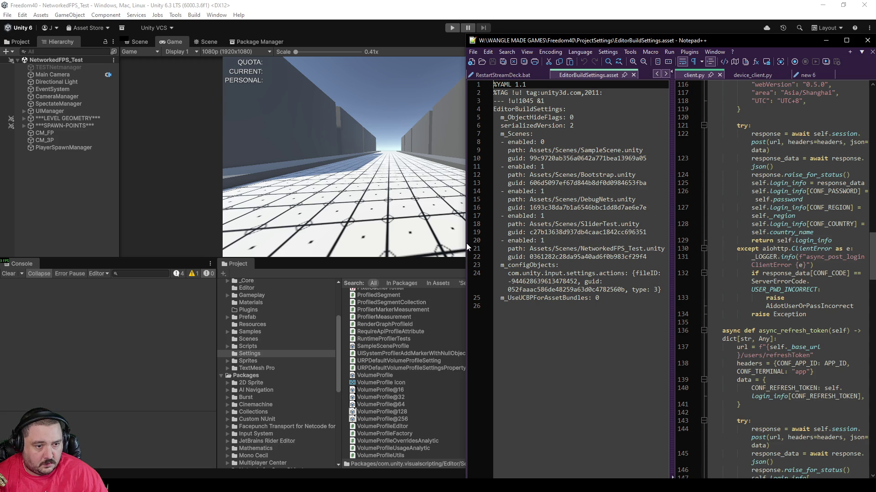
mouse_move(464, 239)
mouse_down()
mouse_move(234, 218)
mouse_move(266, 211)
mouse_up()
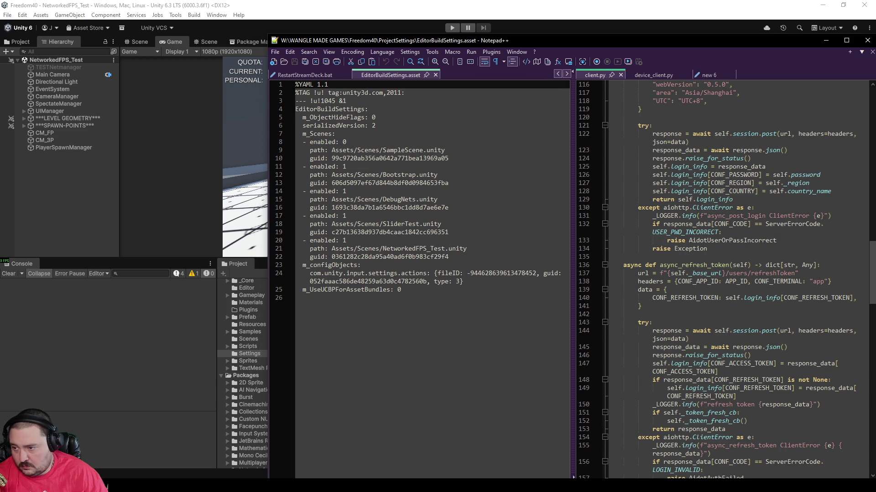
Scroll through EditorSettings.asset and ProjectSettings.asset in Notepad++
click(239, 218)
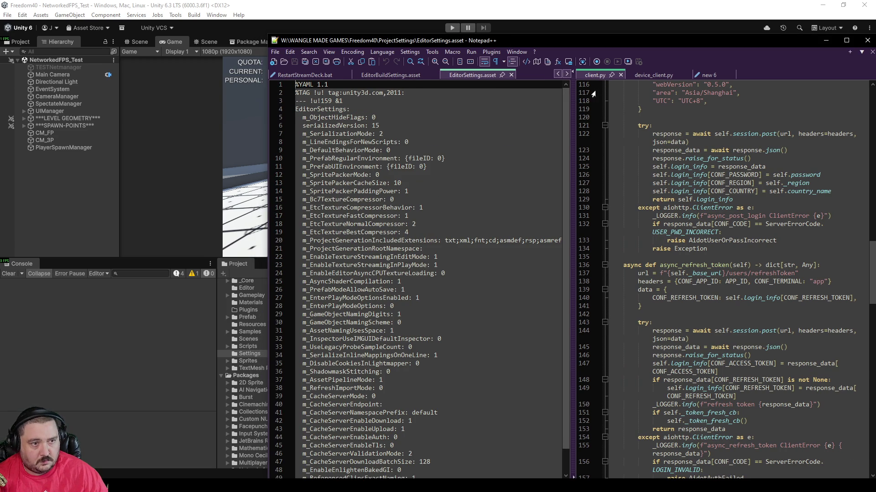
scroll(409, 347, down, 1)
scroll(409, 347, up, 1)
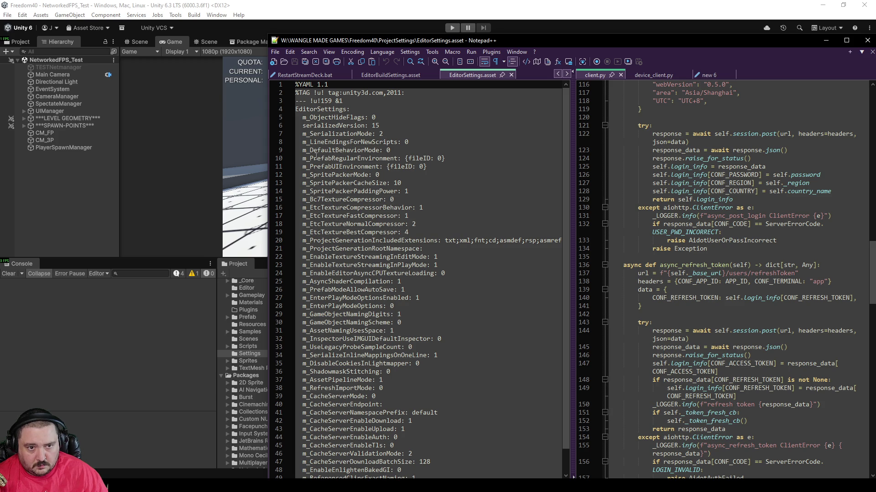
scroll(329, 266, down, 1)
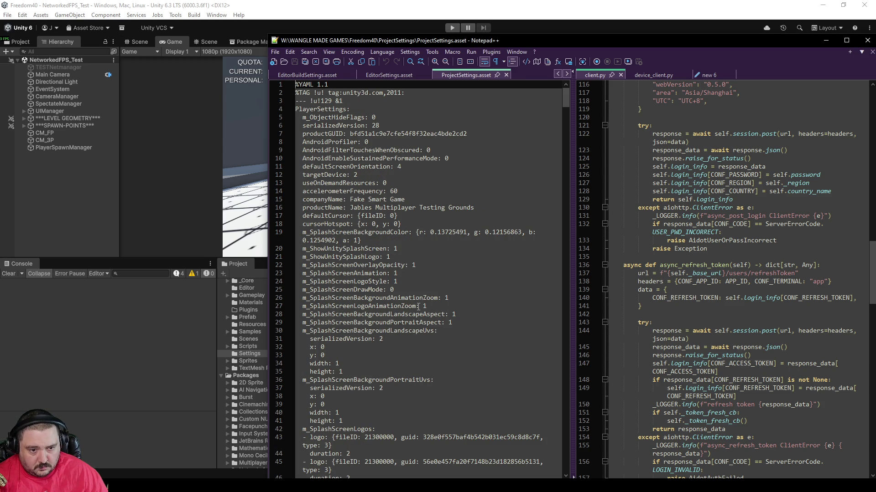
scroll(416, 307, down, 4)
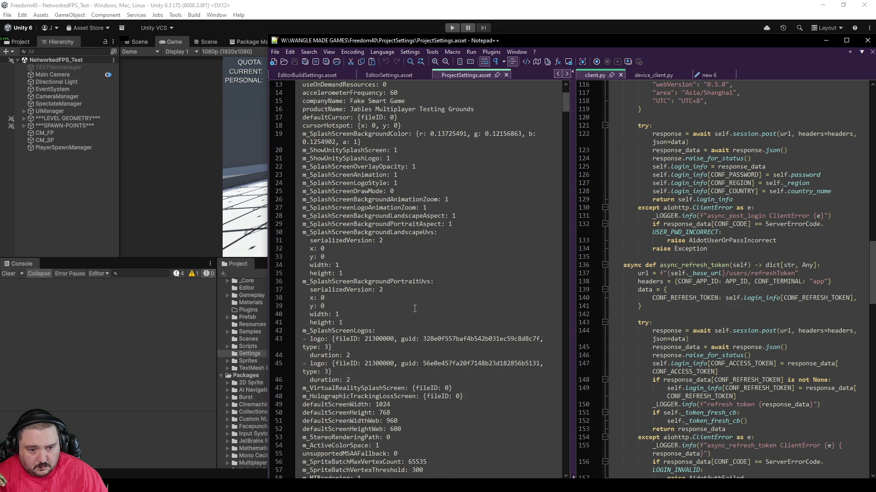
scroll(415, 309, down, 3)
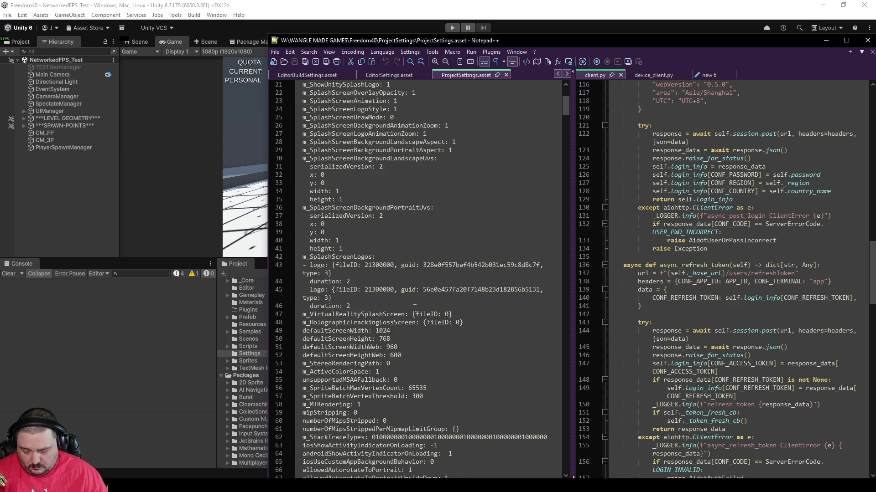
Find 'Last' in ProjectSettings.asset, return to EditorBuildSettings.asset, then switch to Rider
key(ctrl+f)
key(Return)
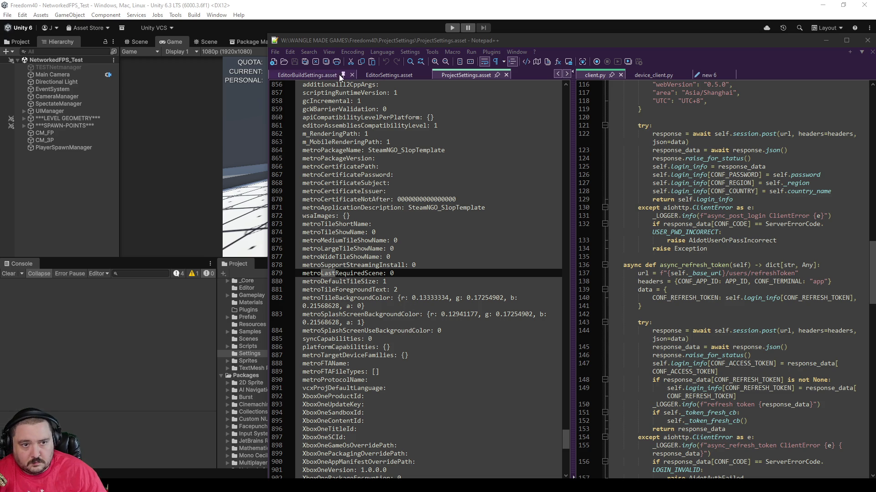
click(314, 75)
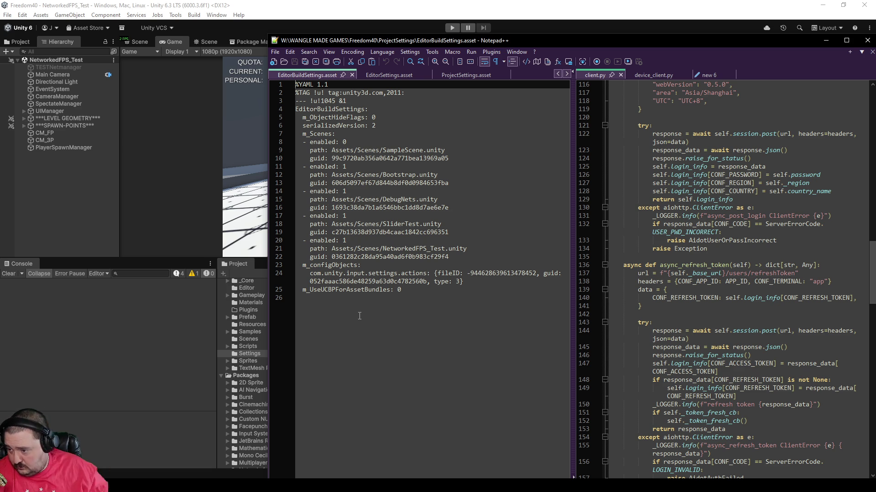
key(alt+Tab)
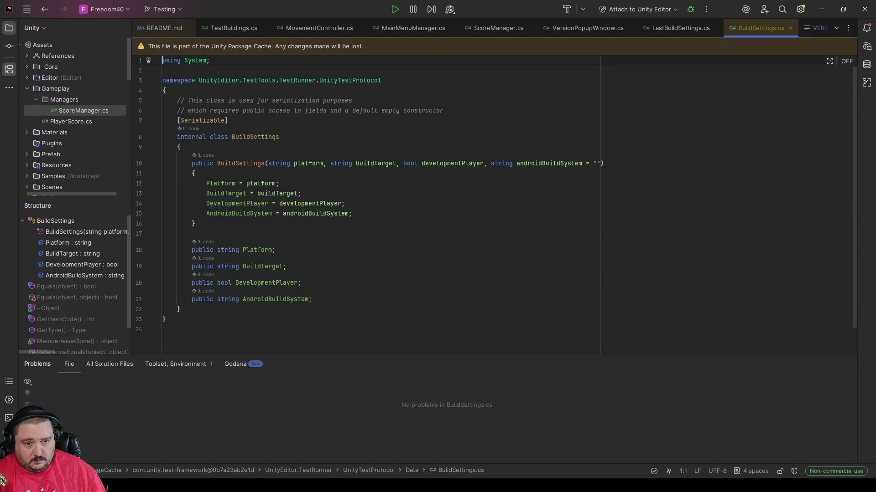
Show LastBuildSettings.cs in Rider, close the stray Notepad++ window, and bring up the Start menu
click(242, 27)
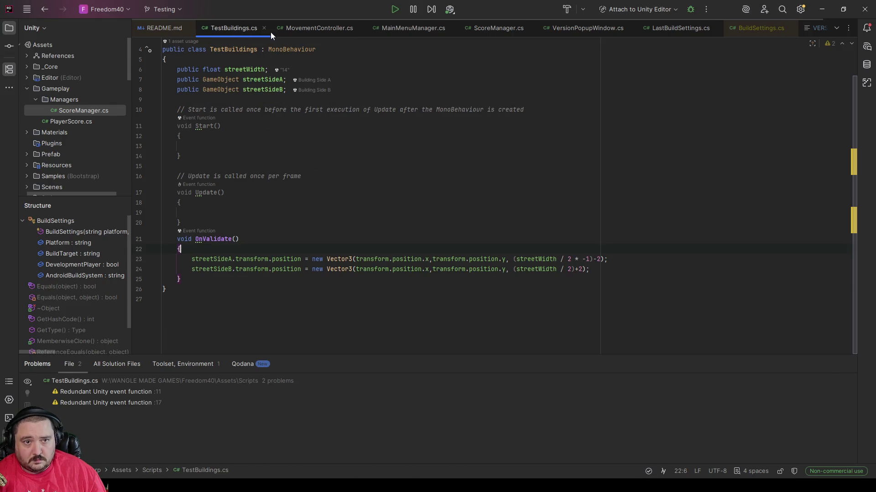
click(672, 29)
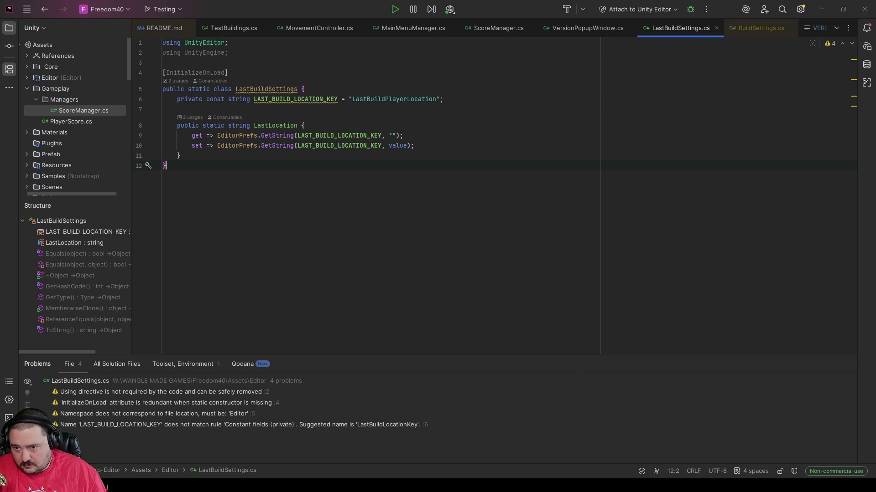
key(alt+Tab)
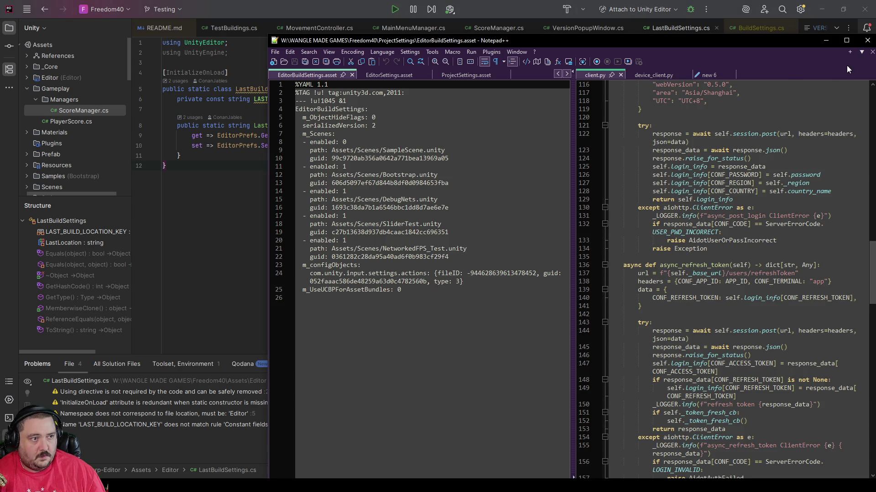
click(868, 40)
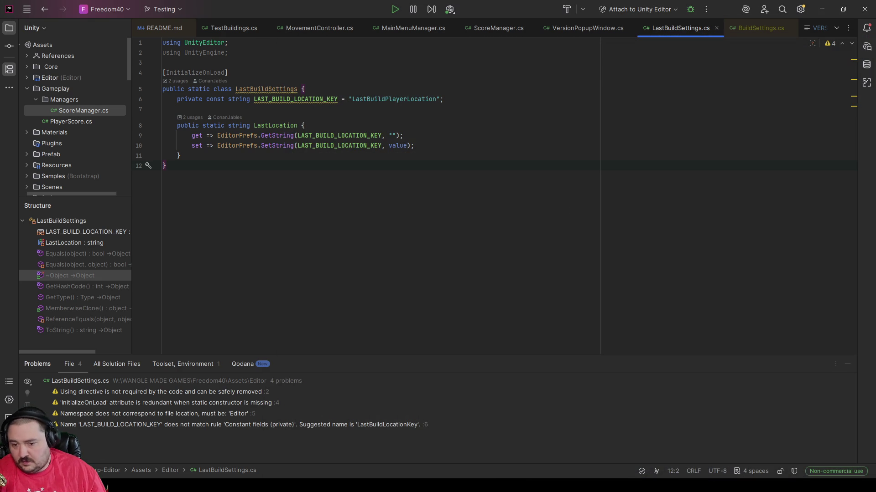
text(z)
key(super)
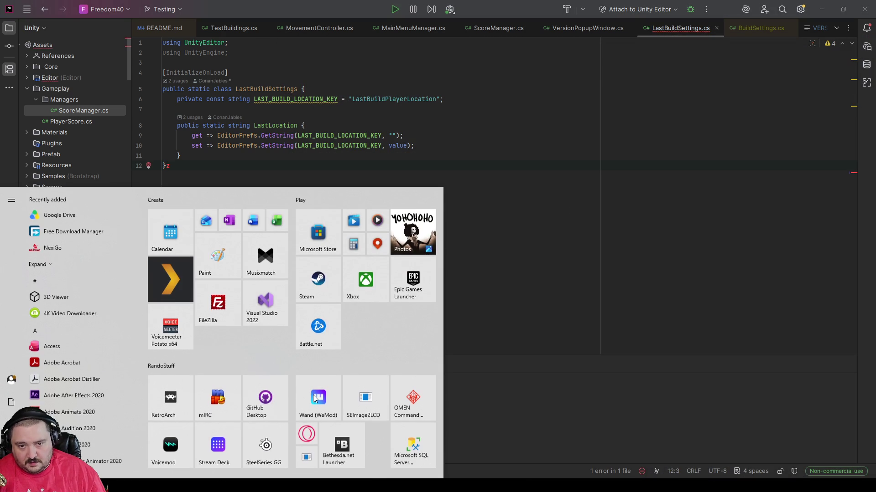
text(reg)
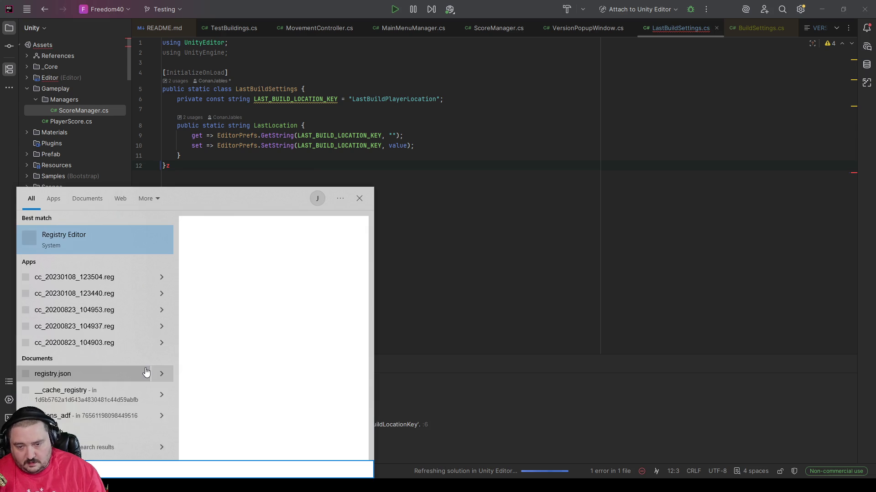
key(BackSpace)
key(BackSpace)
key(Return)
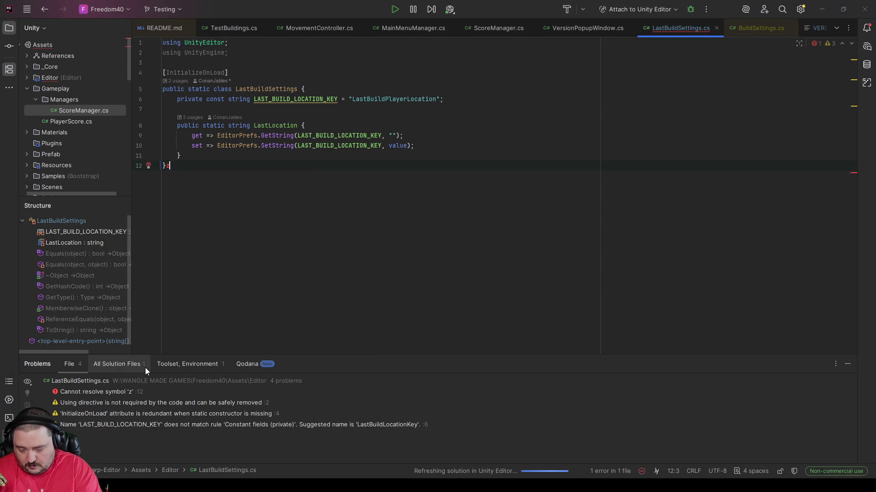
text(regedit)
key(Return)
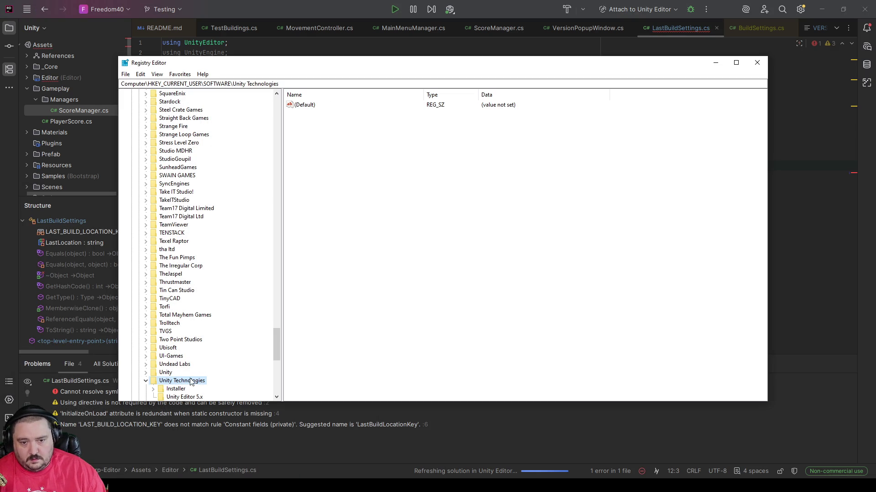
click(185, 395)
scroll(342, 228, down, 3)
click(343, 286)
Find the LastBuildPlayerLocation value and preview its stored data, including the raw binary view
text(last)
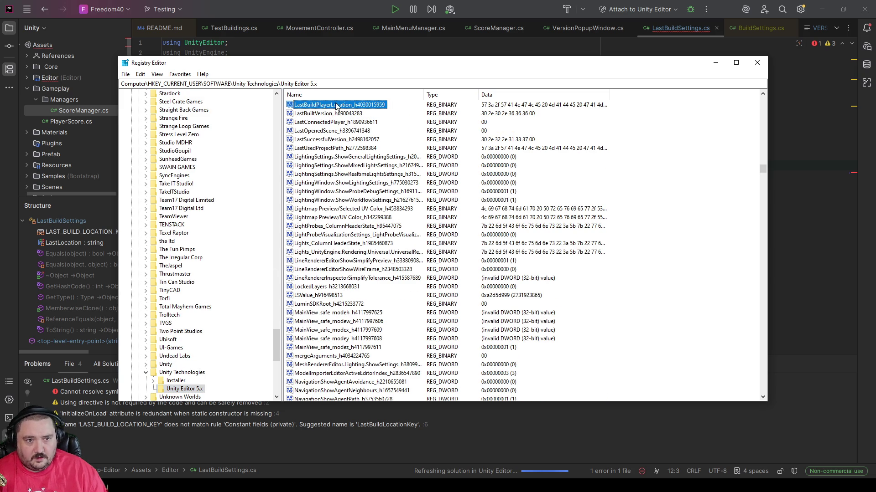
double_click(336, 105)
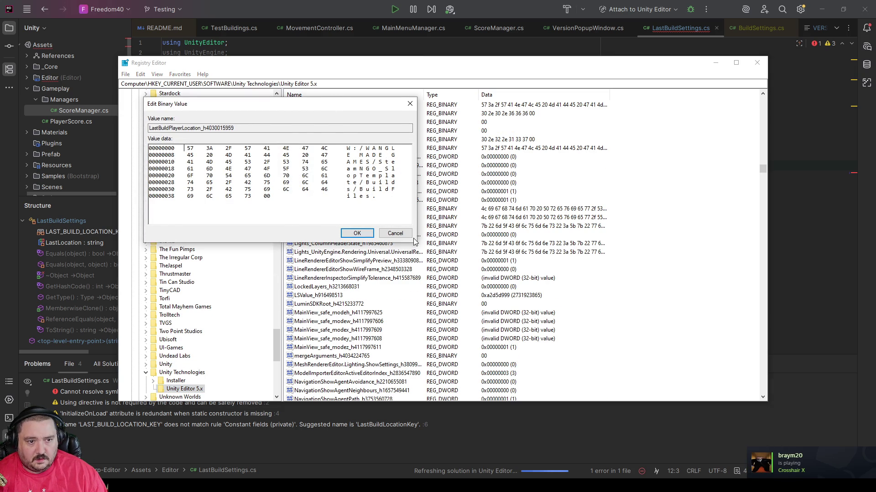
click(395, 233)
right_click(357, 107)
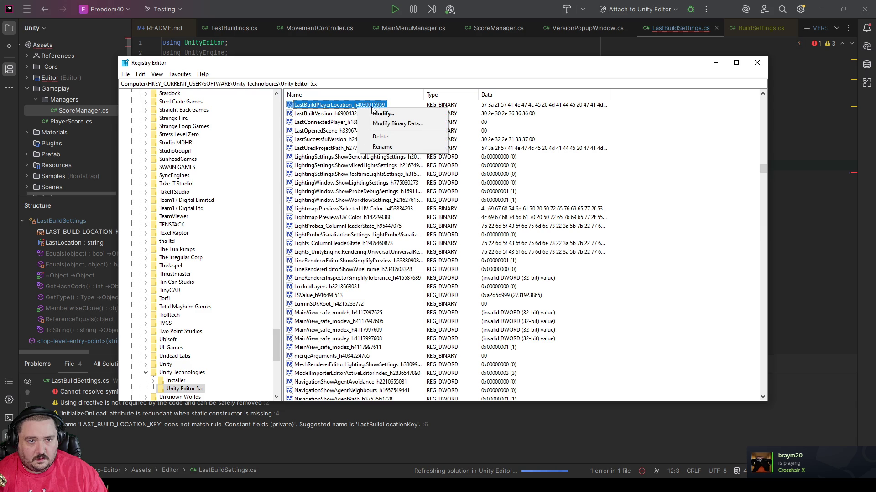
click(379, 123)
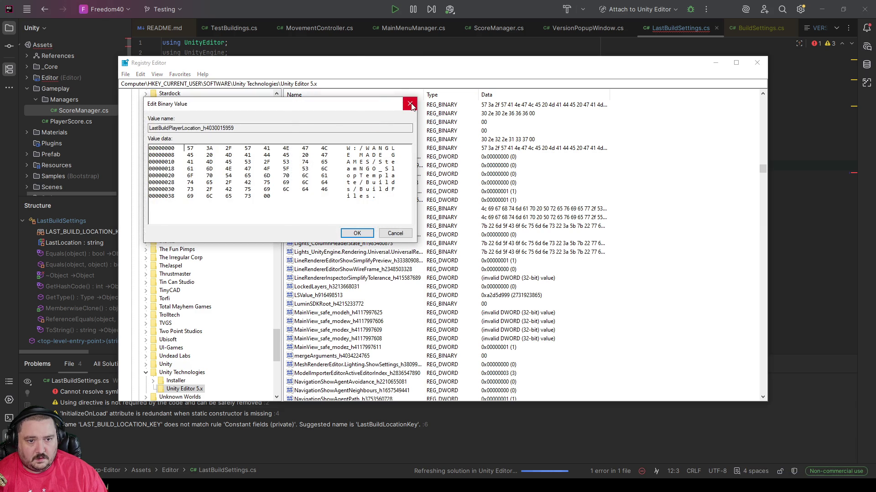
click(407, 104)
Reopen LastBuildPlayerLocation's binary data and highlight the project folder name in the stored BuildFiles path
right_click(371, 108)
click(393, 123)
click(408, 234)
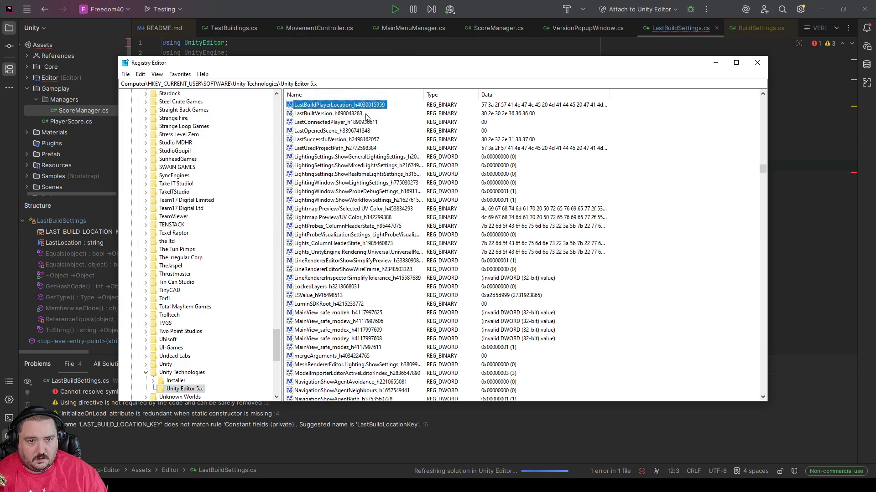
right_click(367, 110)
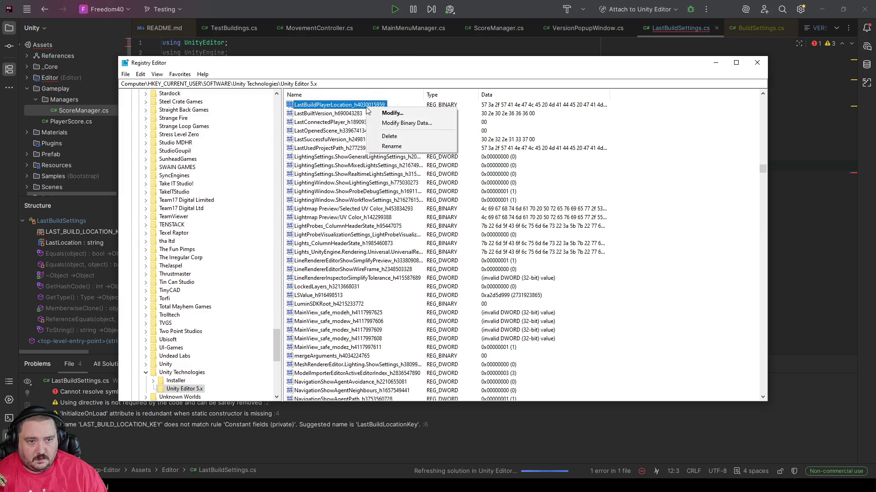
click(402, 123)
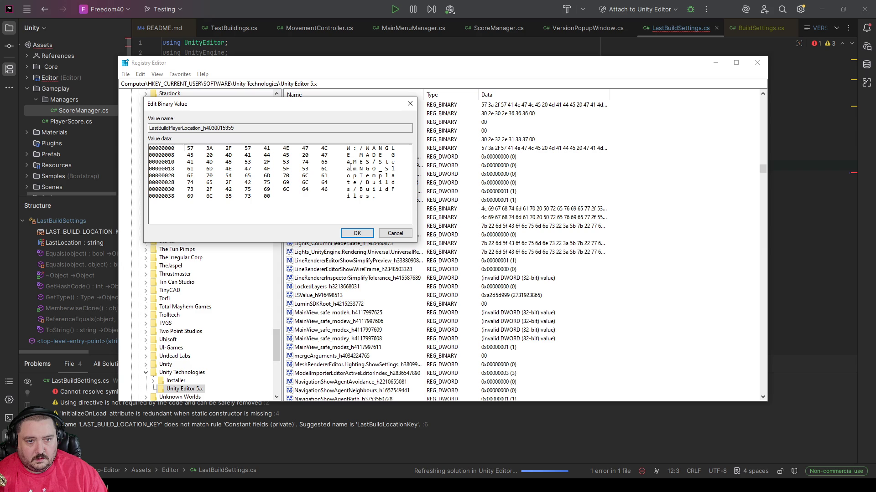
drag(378, 162, 359, 182)
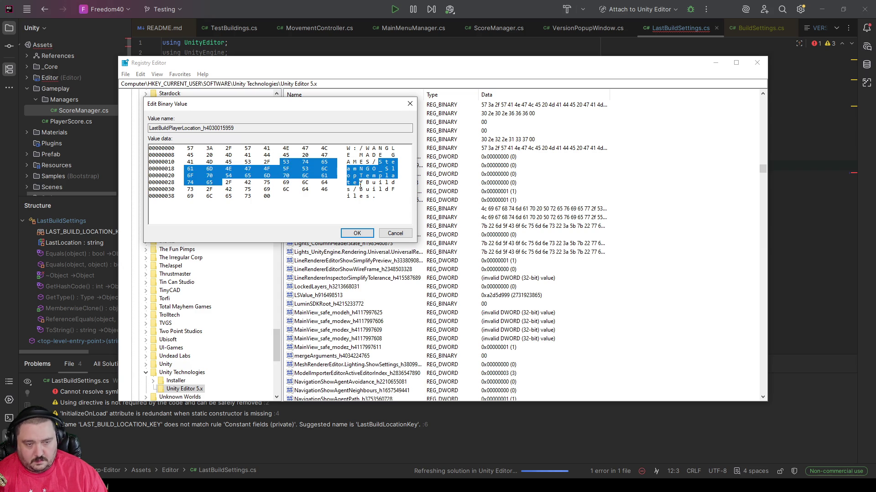